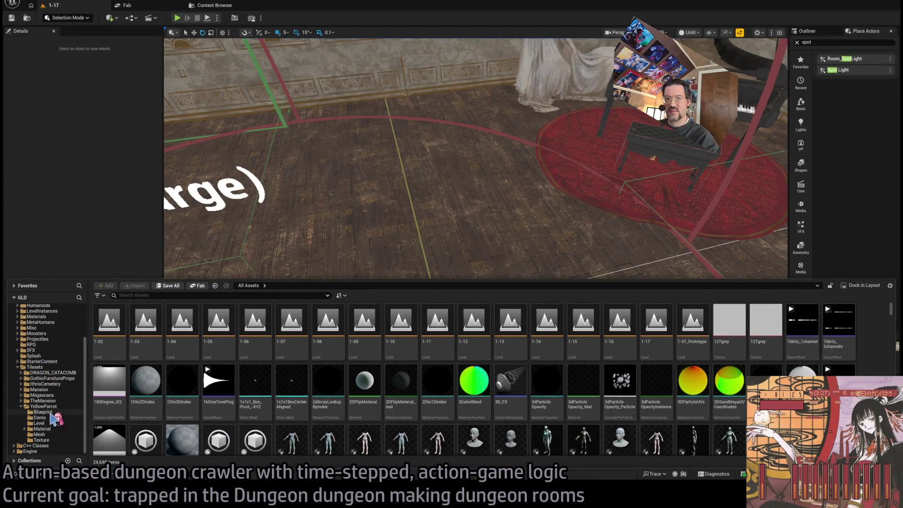
Step: Open the Tilesets/YellowParrot folder to see its six subfolders, then hide the Content Drawer
click(47, 406)
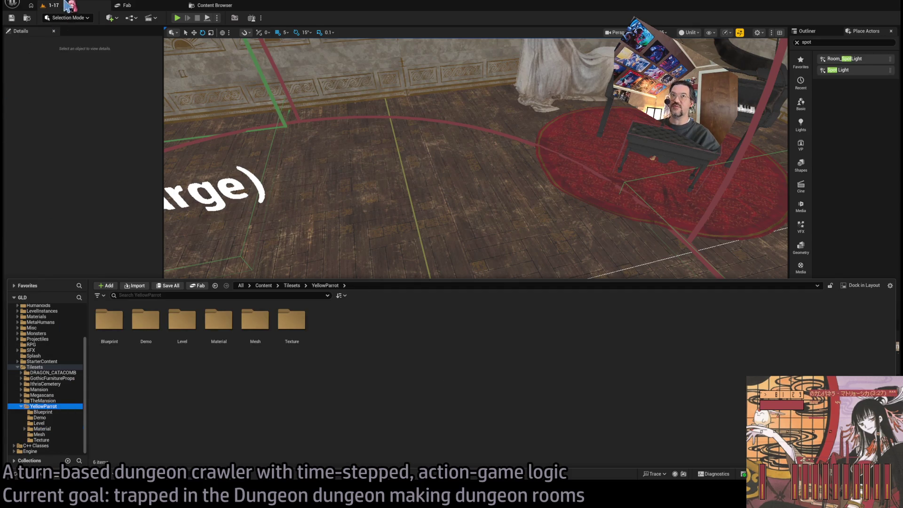
click(38, 49)
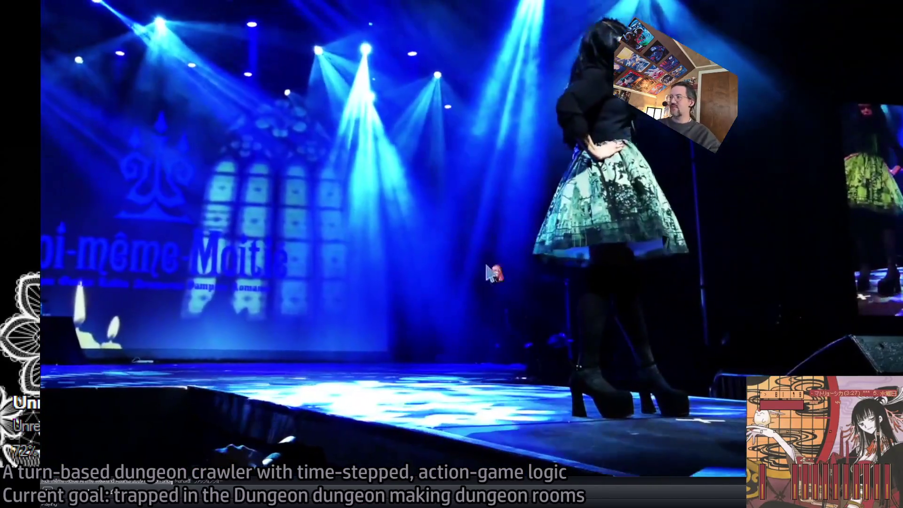
Step: Pause and resume the stage video, then stop it on the performer in the pink dress
key(space)
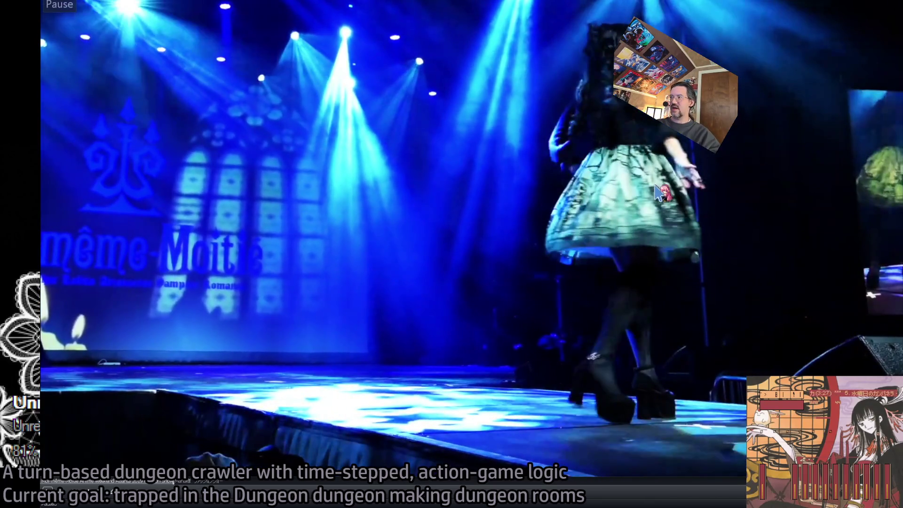
key(space)
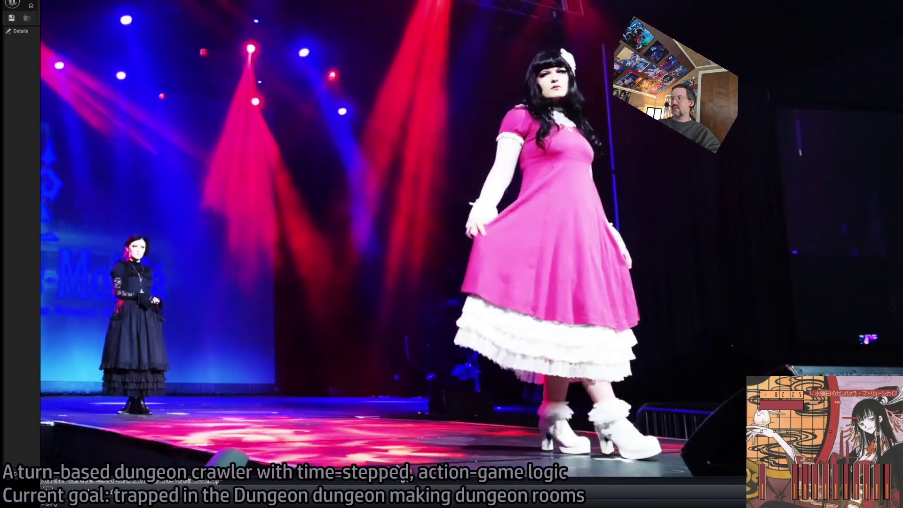
click(415, 374)
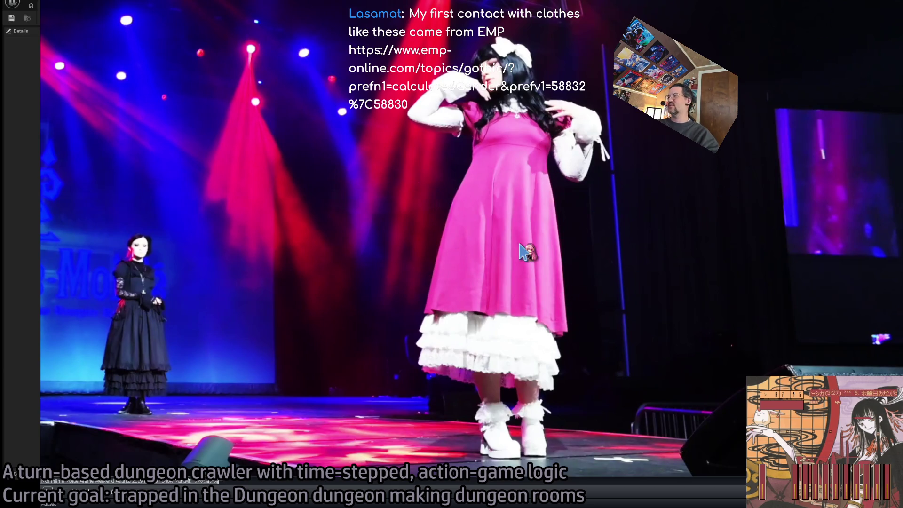
Step: Resume the fashion show, pause on the two performers, resume, then exit back to the editor
key(space)
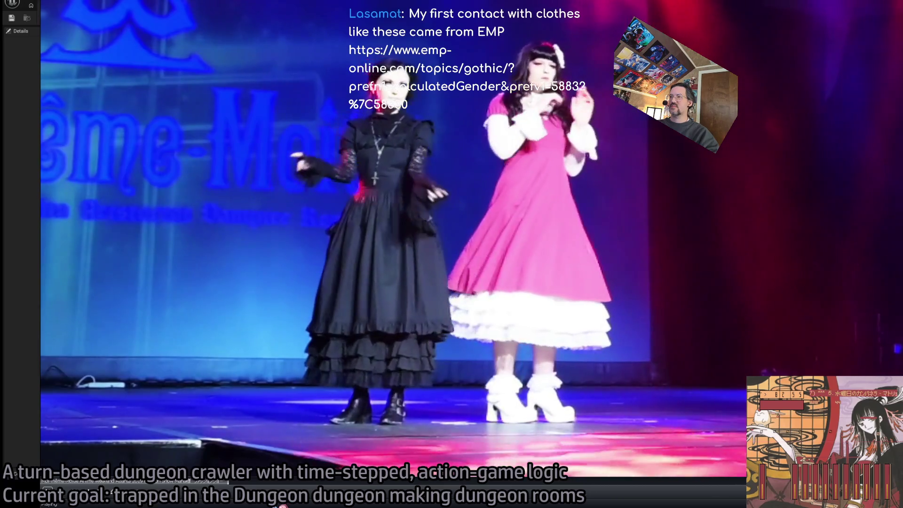
click(356, 327)
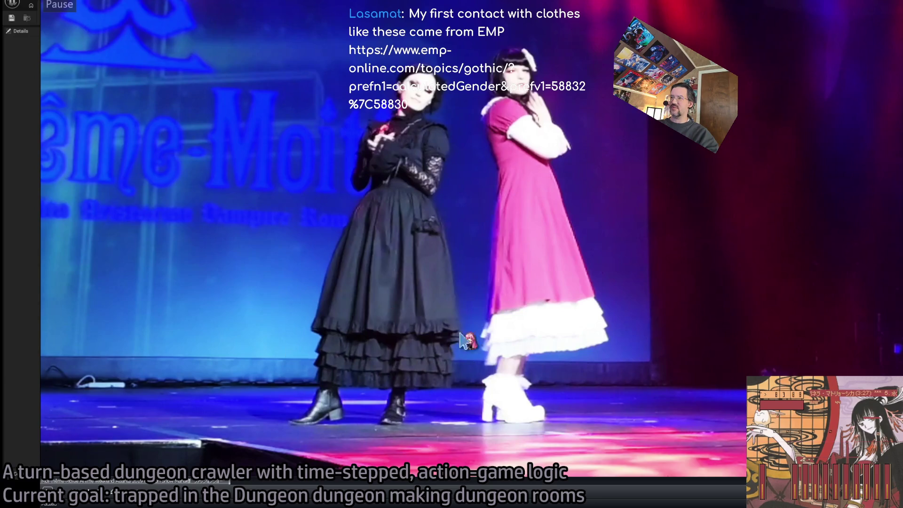
click(454, 278)
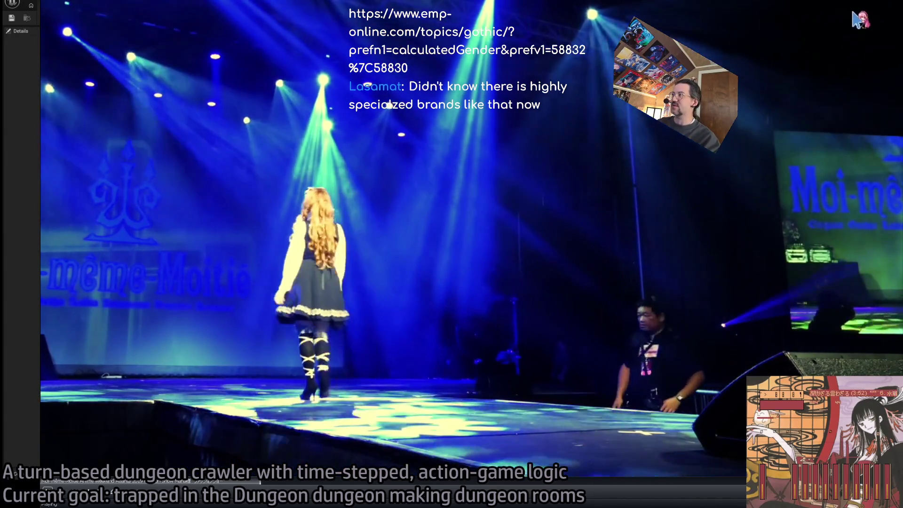
key(Escape)
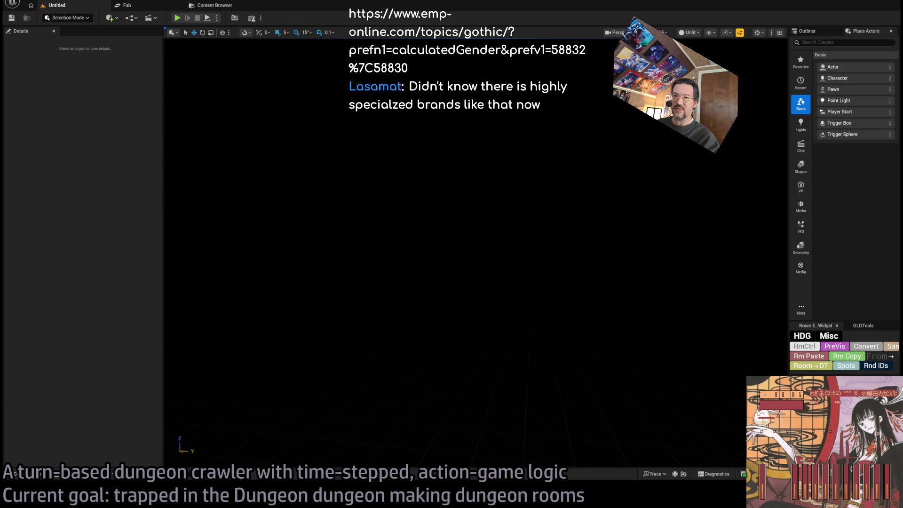
Step: Browse the YellowParrot Demo, Blueprint and Level subfolders in the Content Drawer, then hide it
key(ctrl+space)
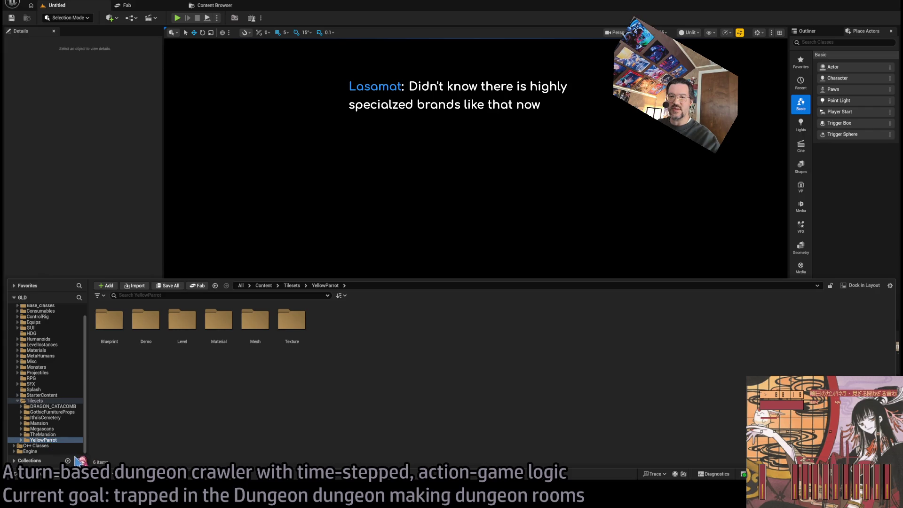
double_click(145, 320)
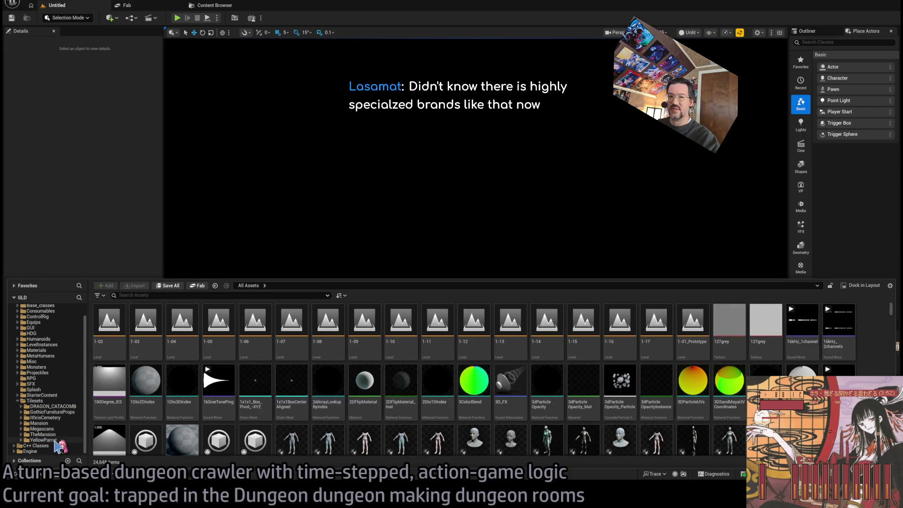
key(alt+Left)
double_click(123, 328)
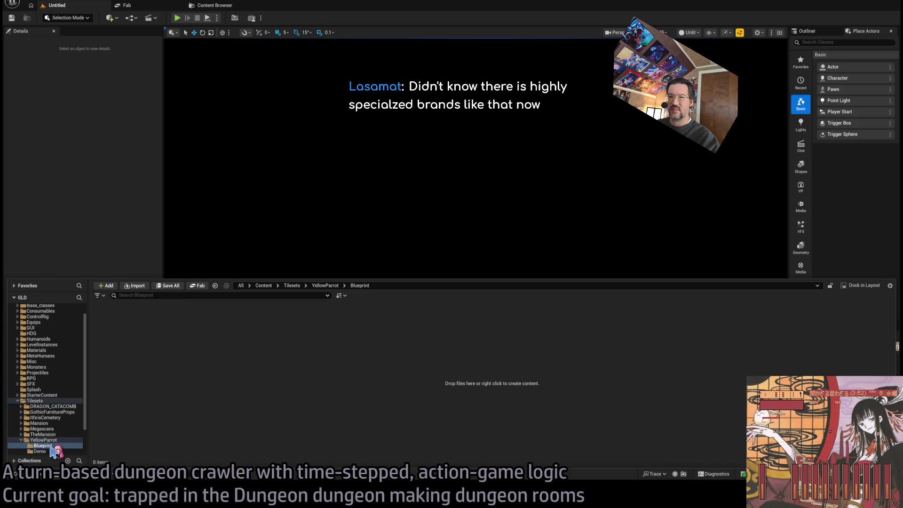
scroll(53, 451, down, 2)
click(48, 424)
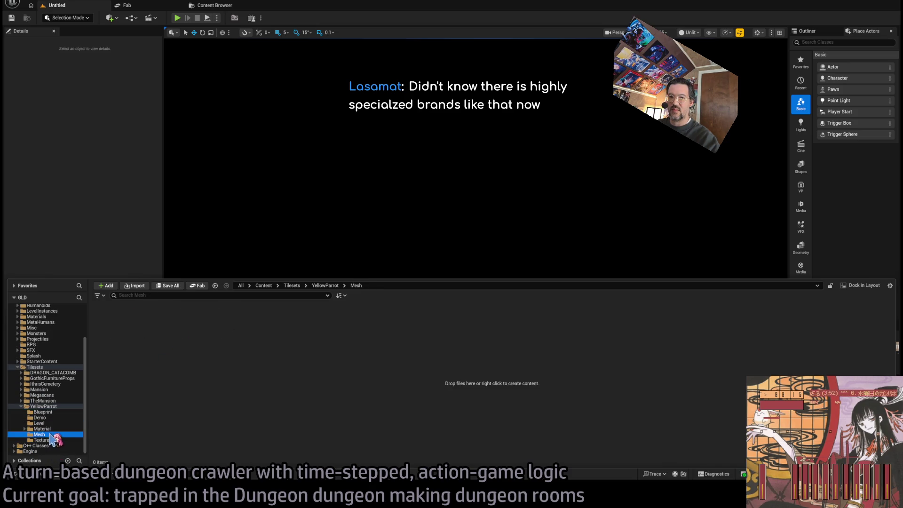
click(47, 407)
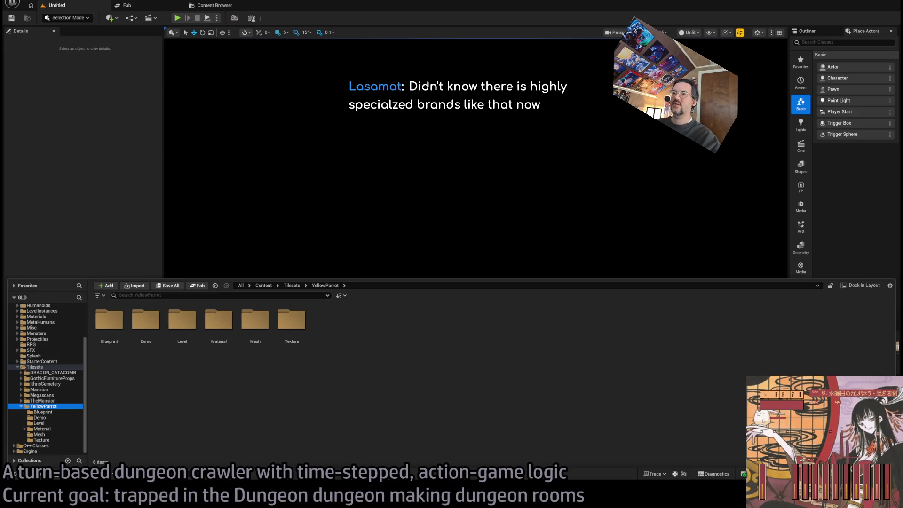
click(47, 150)
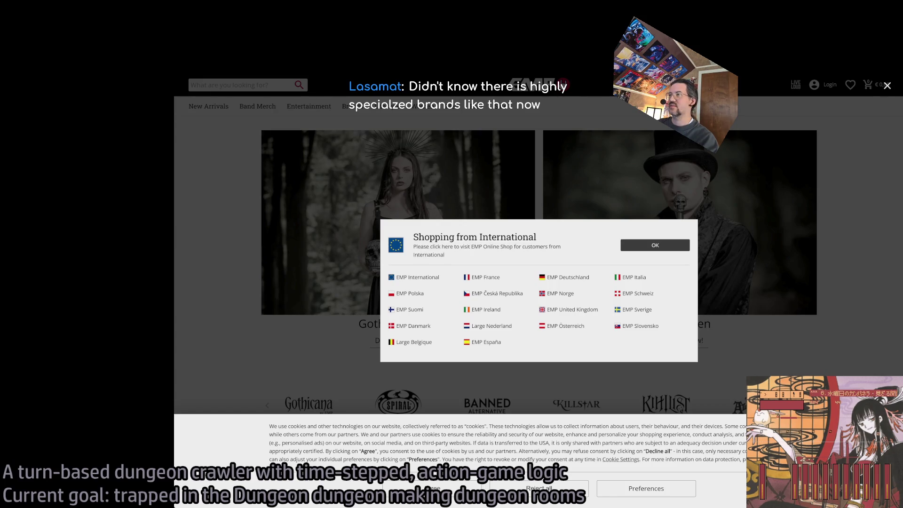
Step: Dismiss the international shipping and cookie notices and scroll through the clothing categories
click(656, 245)
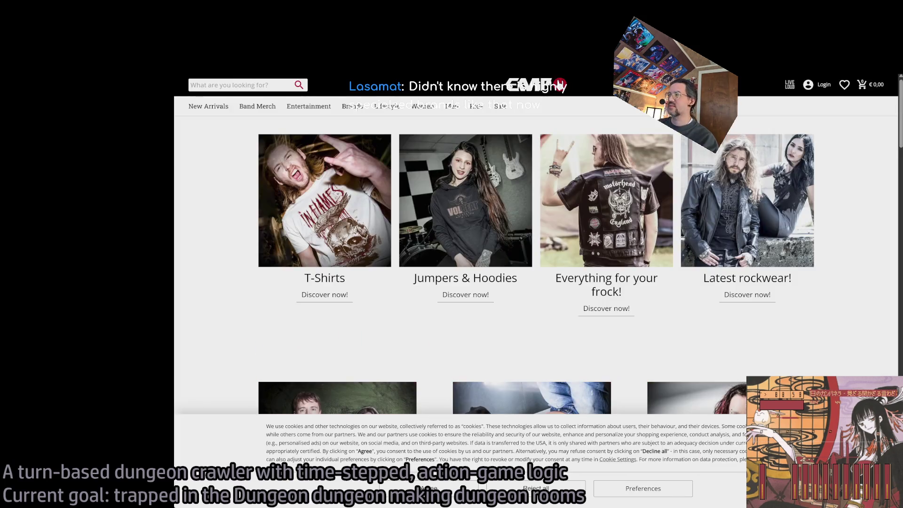
click(429, 489)
scroll(317, 326, down, 5)
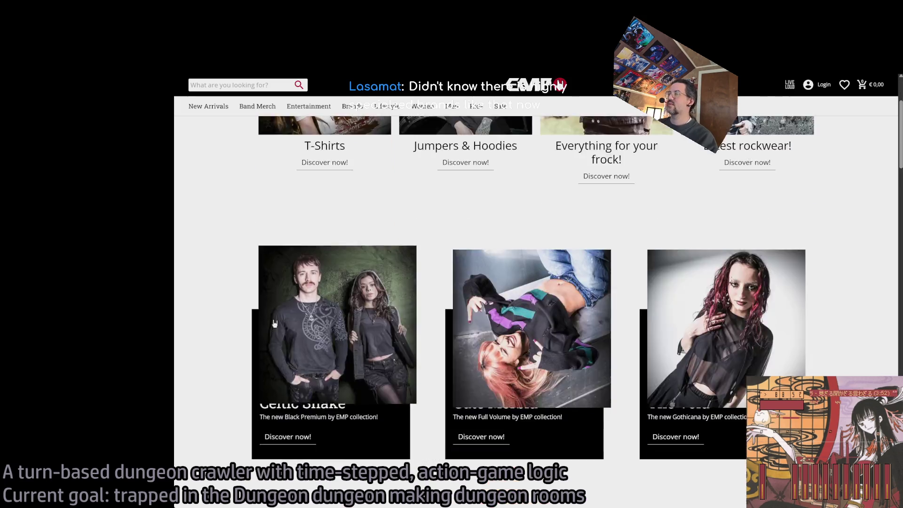
scroll(221, 305, down, 4)
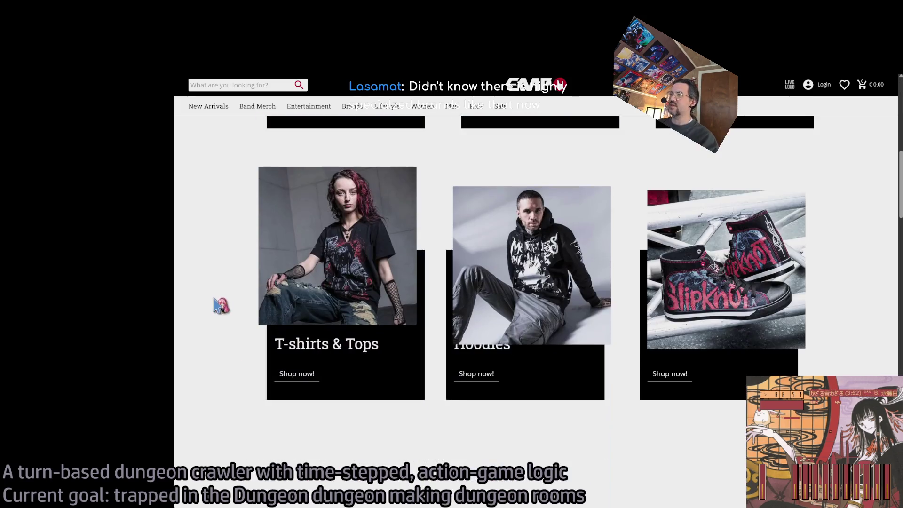
scroll(219, 296, up, 8)
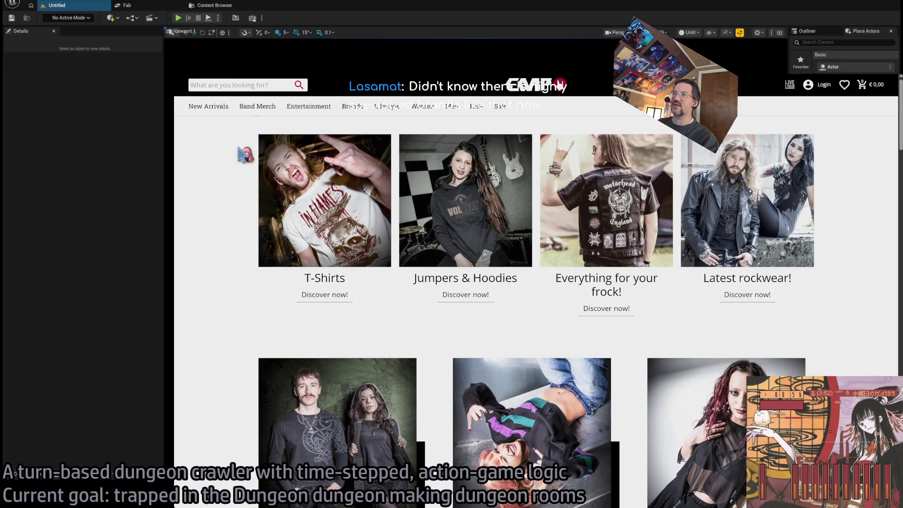
scroll(226, 273, down, 5)
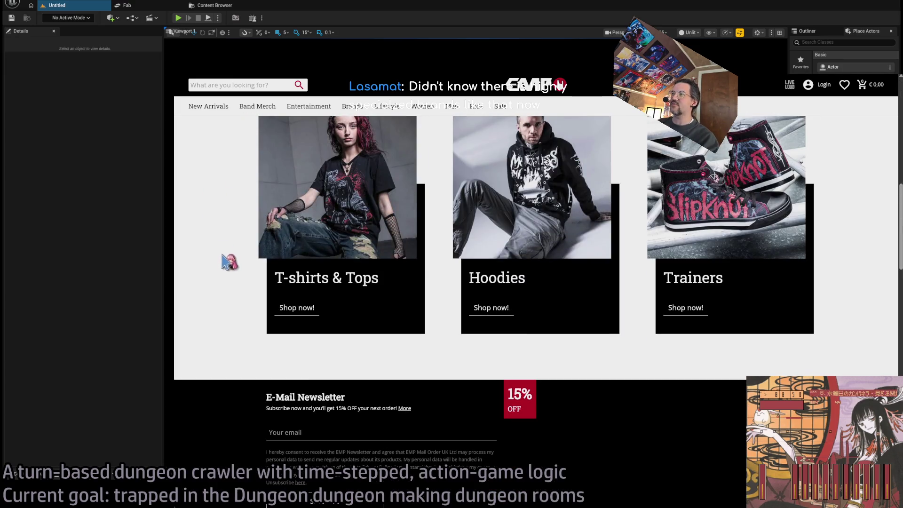
scroll(230, 263, up, 8)
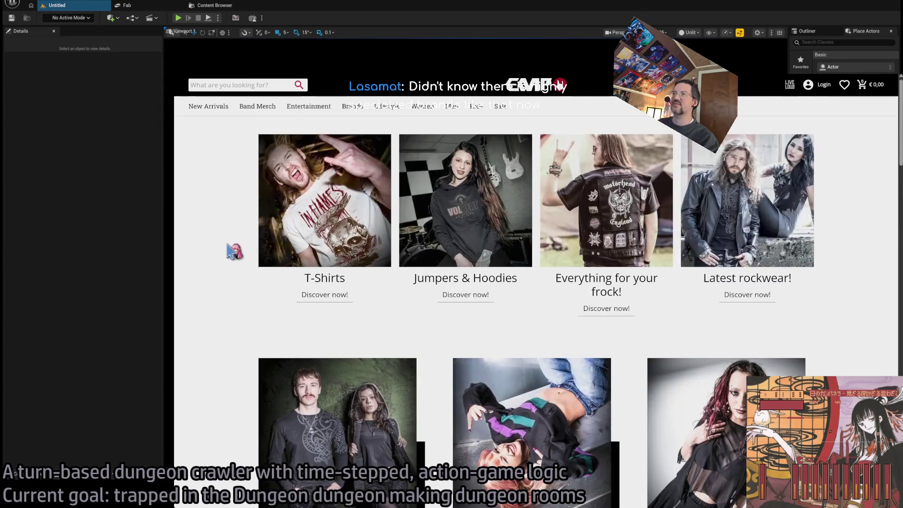
Step: Start a new browser tab and begin typing 'lol' to search for lolita fashion
mouse_move(221, 111)
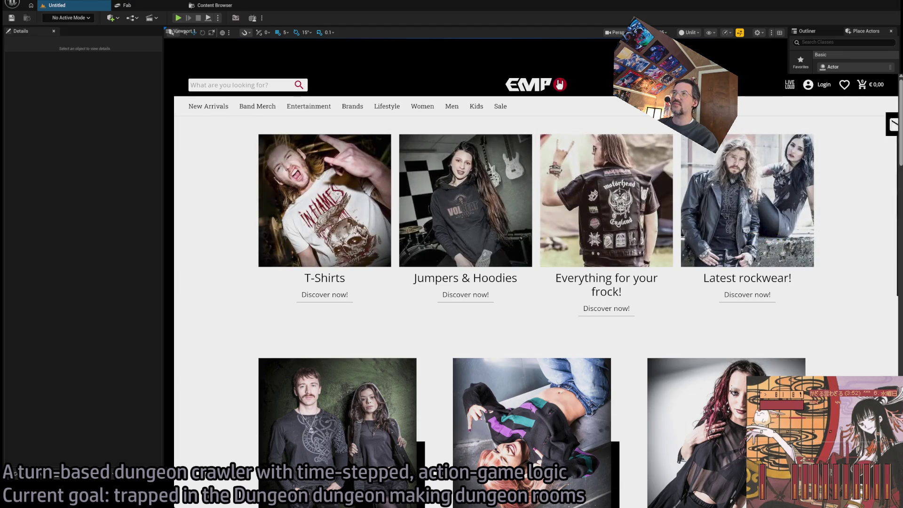
key(ctrl+t)
text(lolita fash)
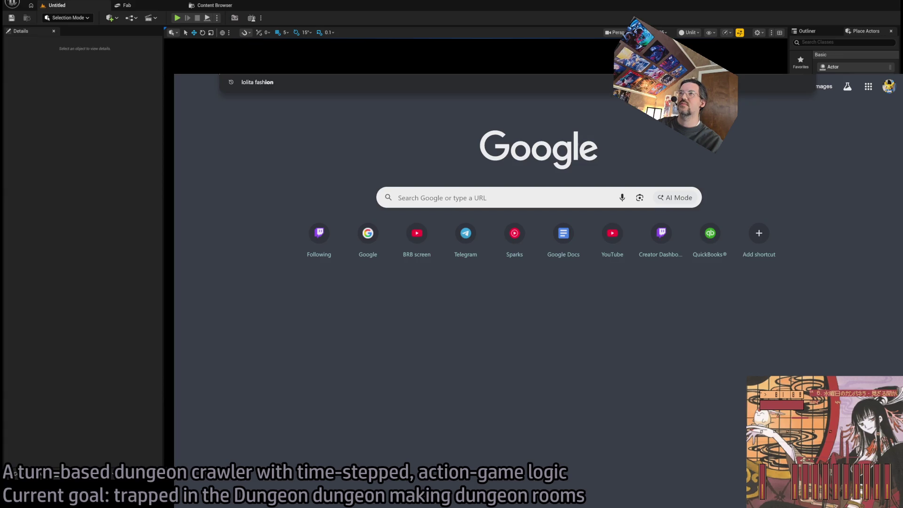
Step: Open the suggested Lolita fashion result and scroll down to the article's gallery
key(Return)
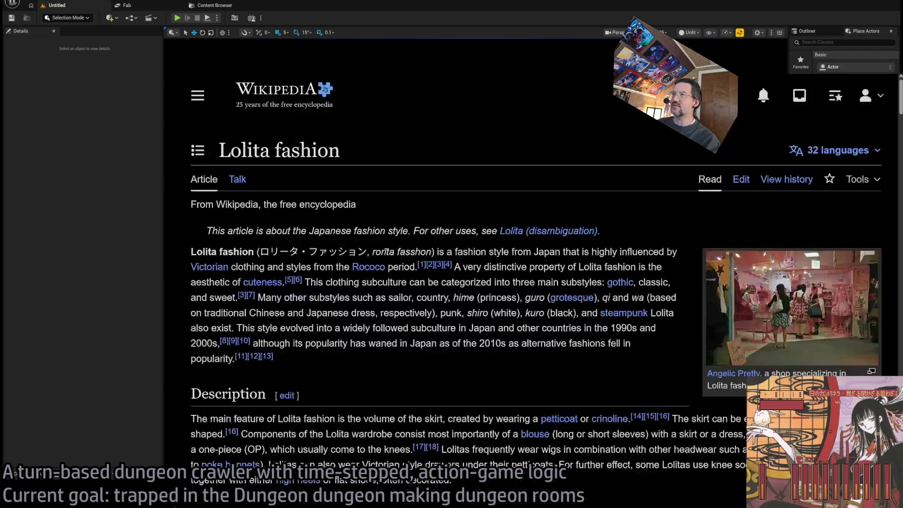
scroll(607, 197, down, 10)
scroll(607, 198, down, 8)
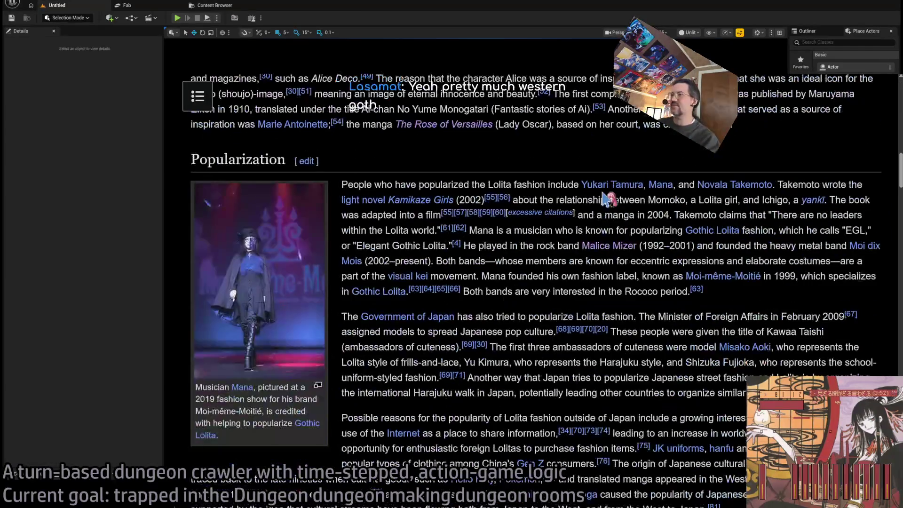
scroll(523, 183, down, 3)
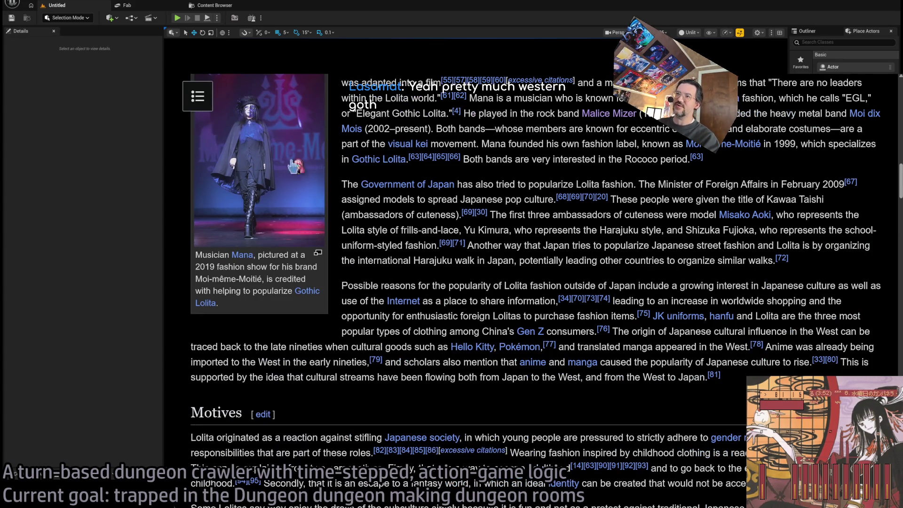
scroll(541, 297, down, 10)
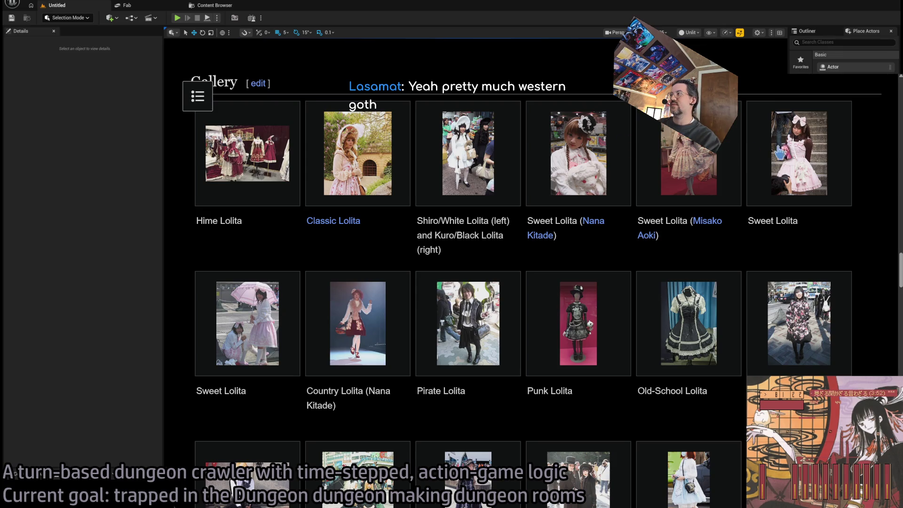
scroll(778, 150, up, 1)
scroll(719, 221, down, 1)
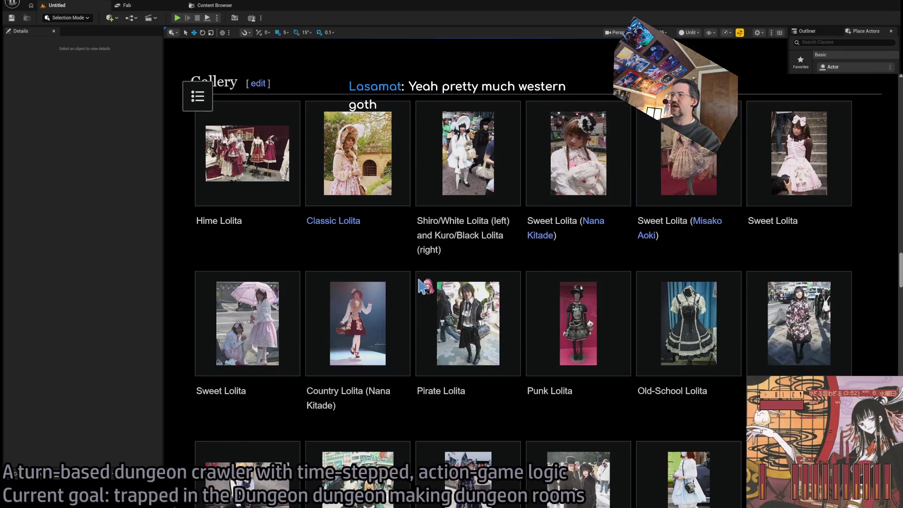
scroll(420, 284, down, 1)
Step: View the full-size gallery photos, starting with the Hime Lolita dresses, then close the viewer
click(423, 216)
scroll(461, 216, down, 2)
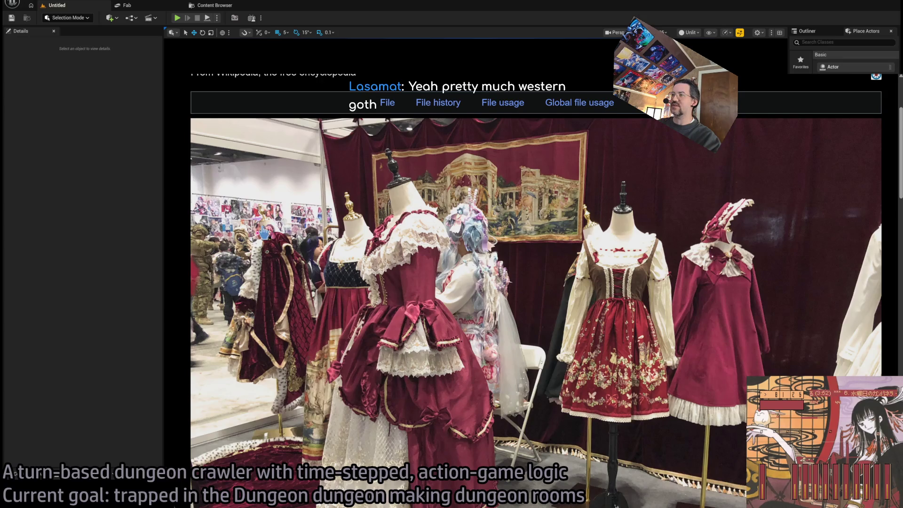
scroll(265, 232, down, 1)
key(alt+Left)
scroll(269, 292, down, 5)
scroll(268, 292, down, 6)
scroll(268, 292, up, 5)
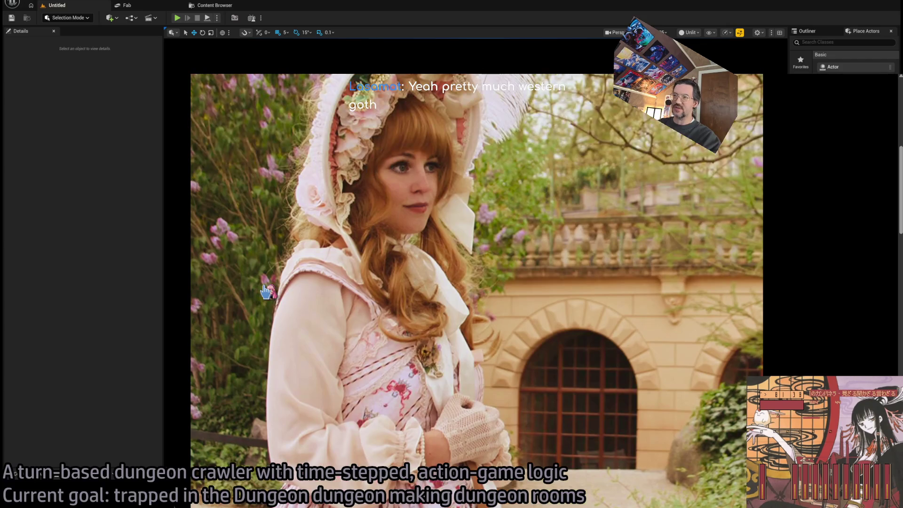
key(alt+Left)
scroll(265, 292, down, 5)
scroll(266, 291, up, 2)
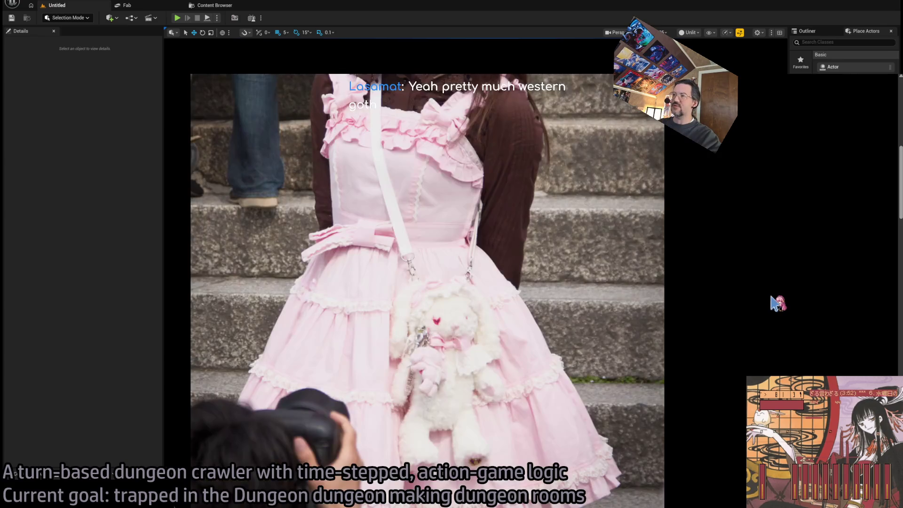
key(Escape)
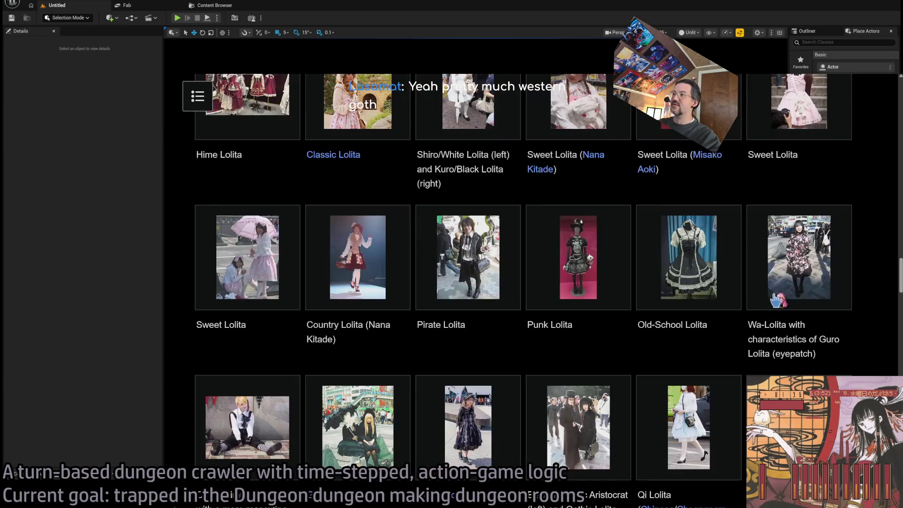
Step: Switch between the EMP shop, Wikipedia gallery and Lolita clothing shop tabs
scroll(821, 185, down, 3)
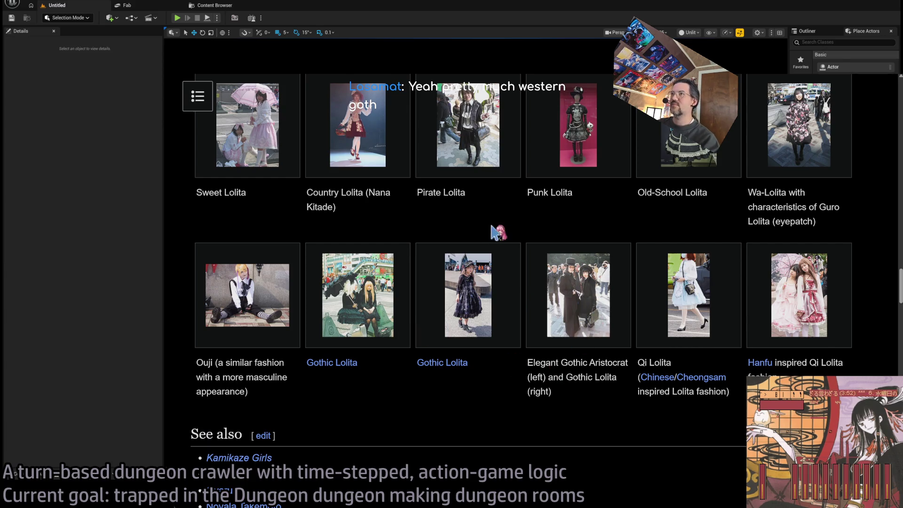
key(ctrl+Tab)
scroll(298, 239, down, 4)
scroll(254, 257, up, 4)
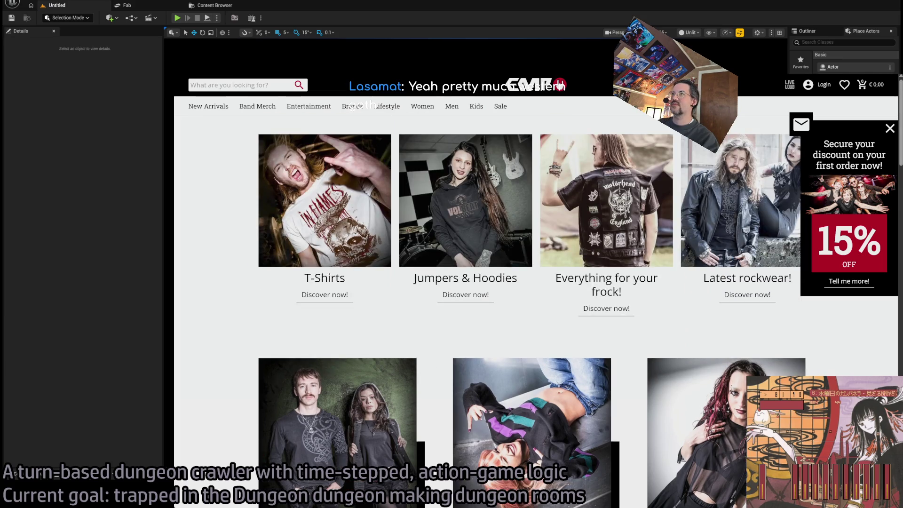
key(ctrl+Tab)
scroll(716, 284, up, 8)
scroll(869, 301, down, 3)
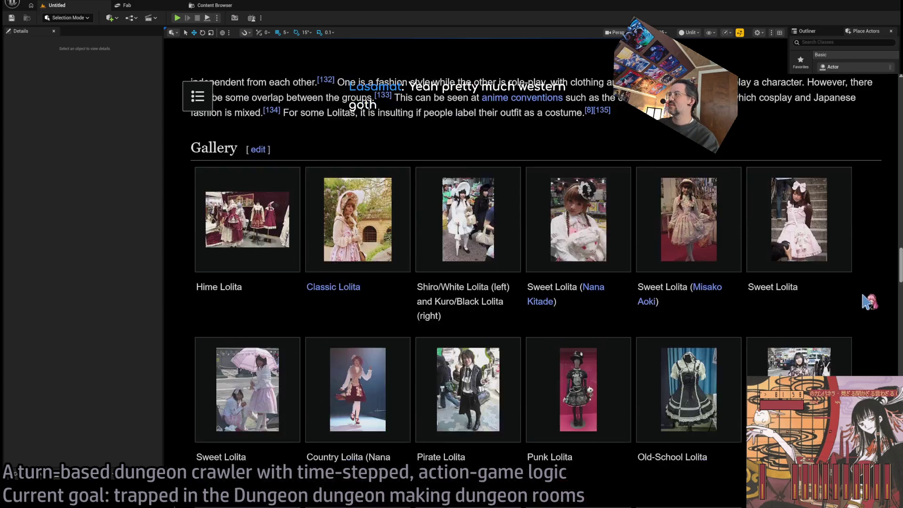
scroll(870, 301, down, 1)
key(ctrl+Tab)
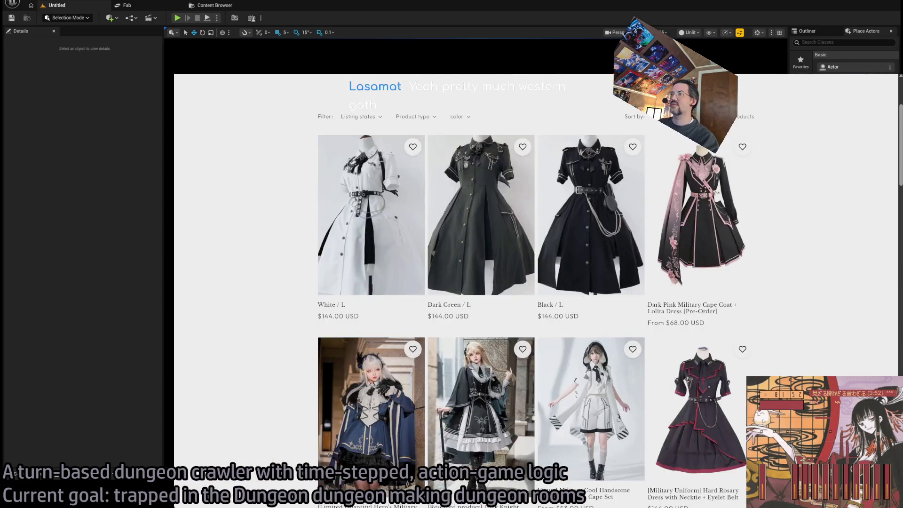
Step: Switch from the browser back to the Unreal Editor's empty Untitled level
key(alt+Tab)
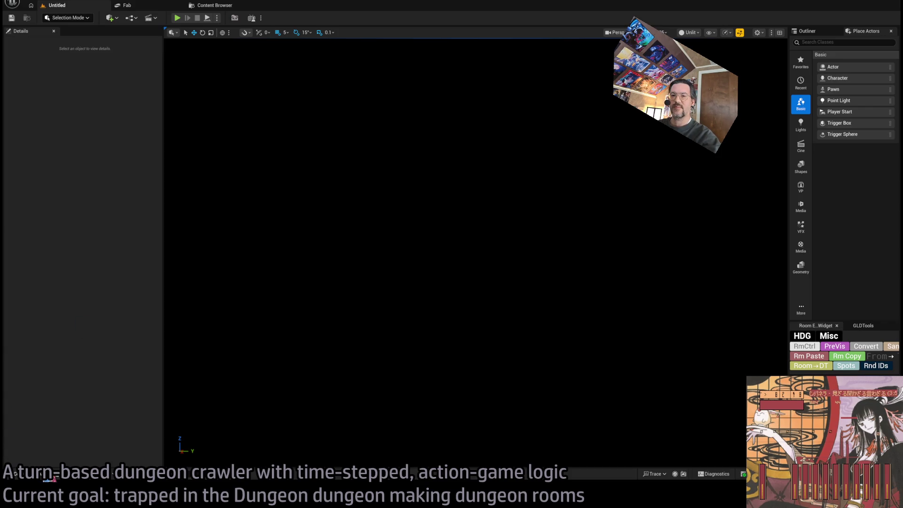
Step: Browse Tilesets > IthrisCemetery > Levels and load the Overview level
click(45, 475)
click(47, 414)
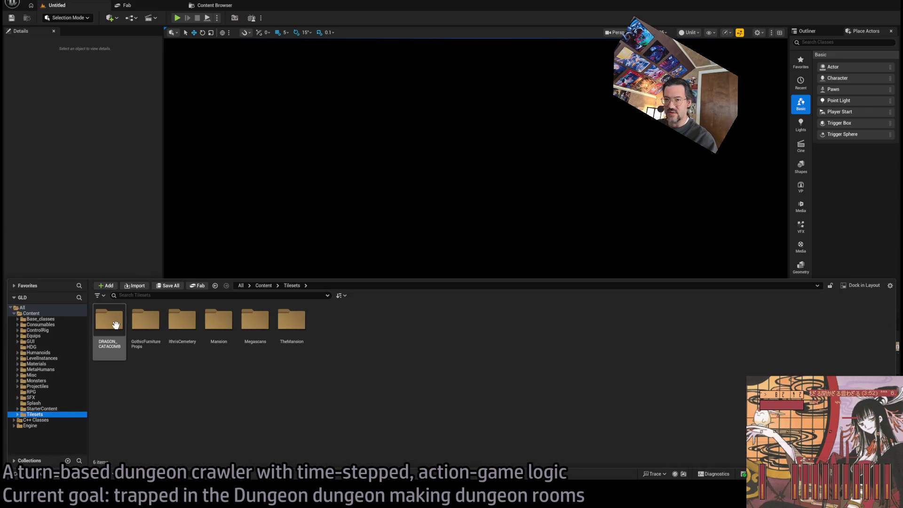
click(178, 325)
double_click(178, 325)
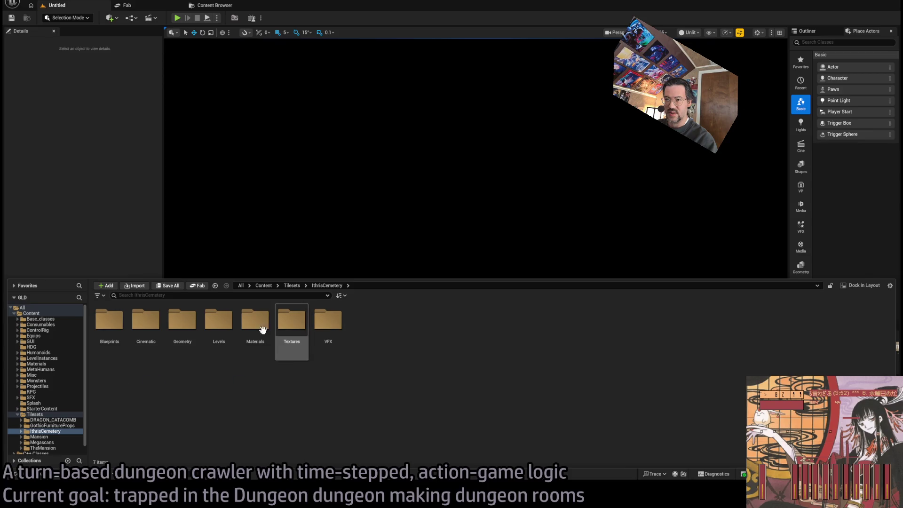
double_click(219, 322)
click(182, 320)
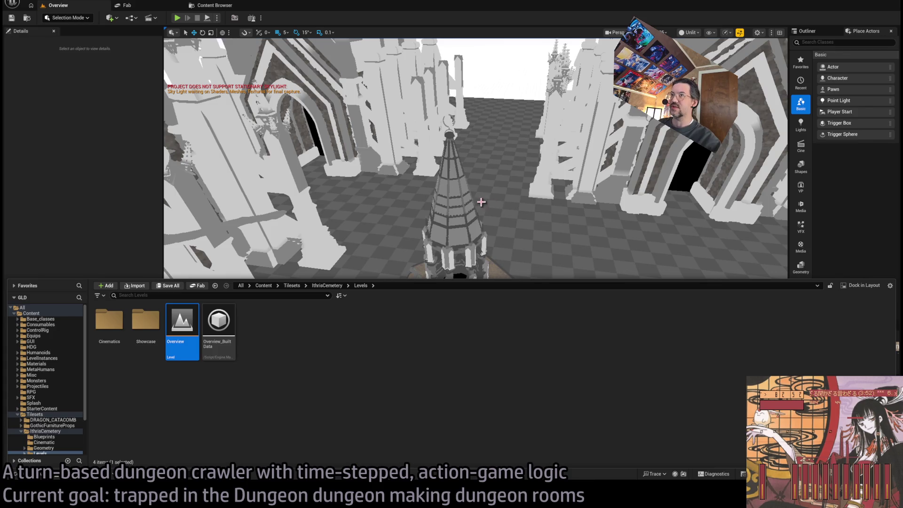
Step: Select the chapel SM_Chapel_02b and frame the camera on it
click(481, 203)
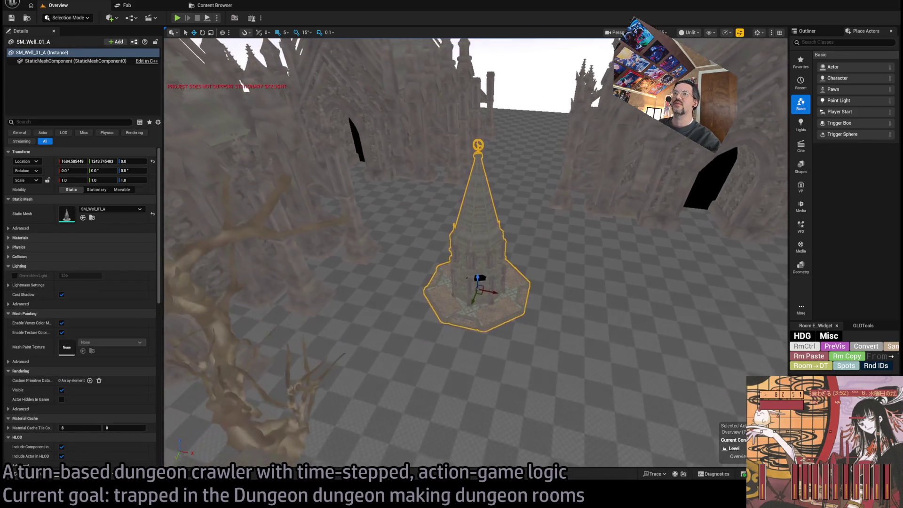
scroll(475, 252, down, 10)
mouse_move(475, 252)
mouse_down()
mouse_move(440, 203)
mouse_move(283, 269)
mouse_up()
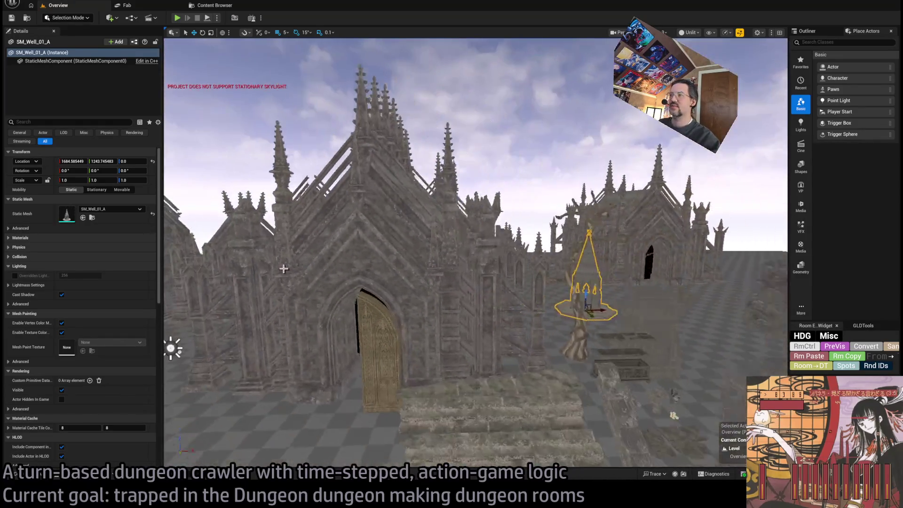
click(284, 269)
key(f)
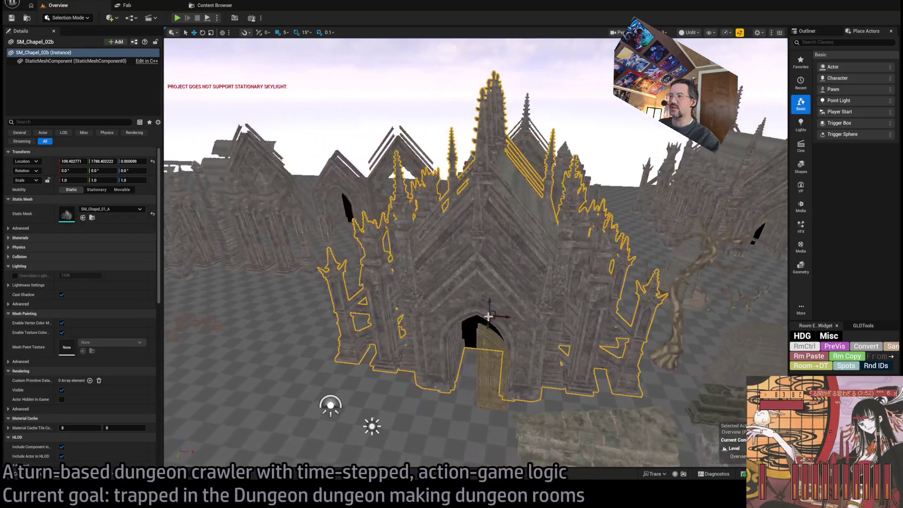
scroll(477, 253, up, 5)
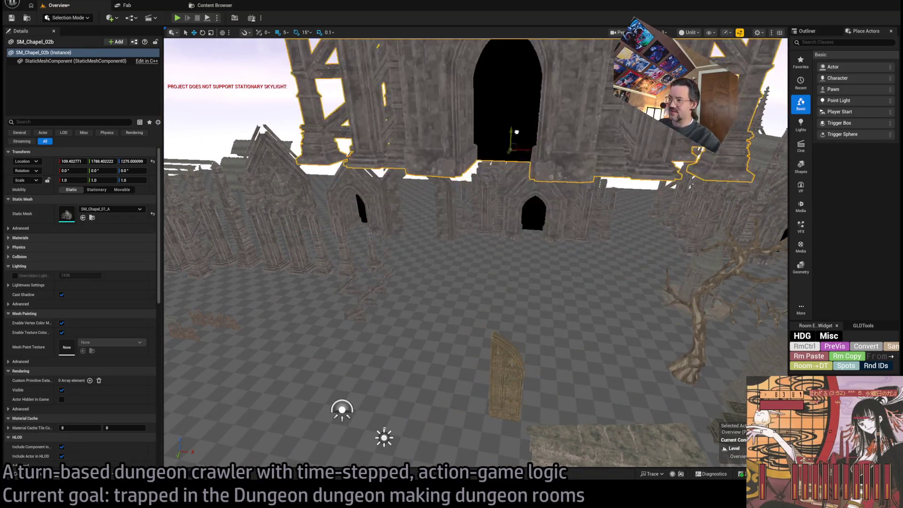
scroll(477, 252, down, 5)
scroll(476, 253, up, 10)
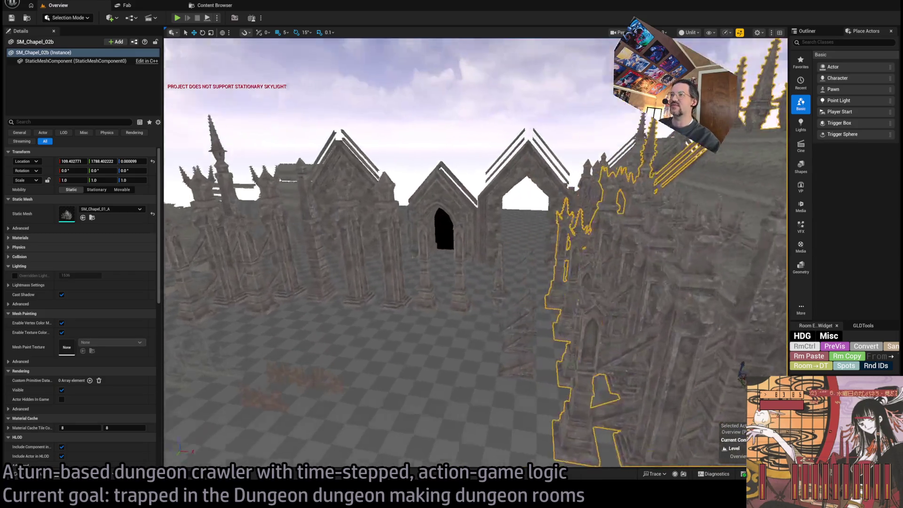
scroll(476, 253, down, 5)
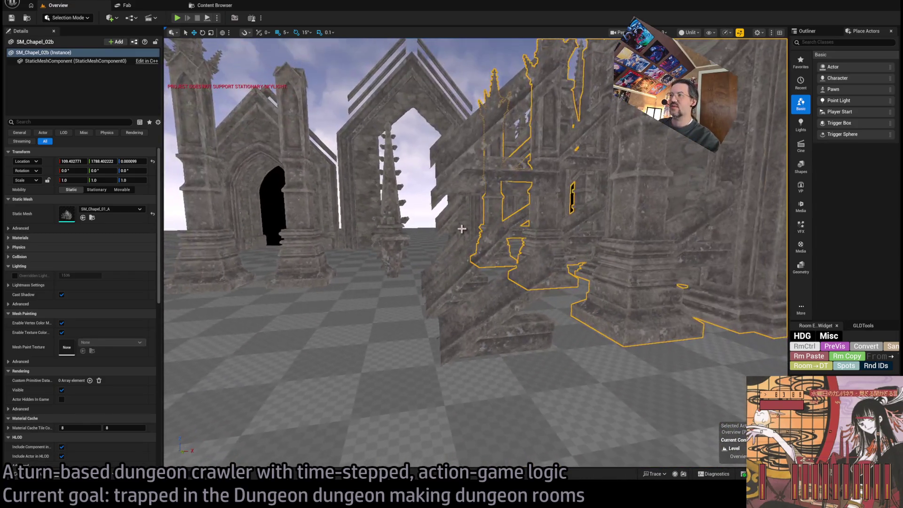
Step: Select the five buttress pieces and frame the view on them
key(ctrl+z)
key(f)
key(ctrl+z)
key(ctrl+y)
scroll(476, 252, up, 3)
drag(509, 182, 454, 161)
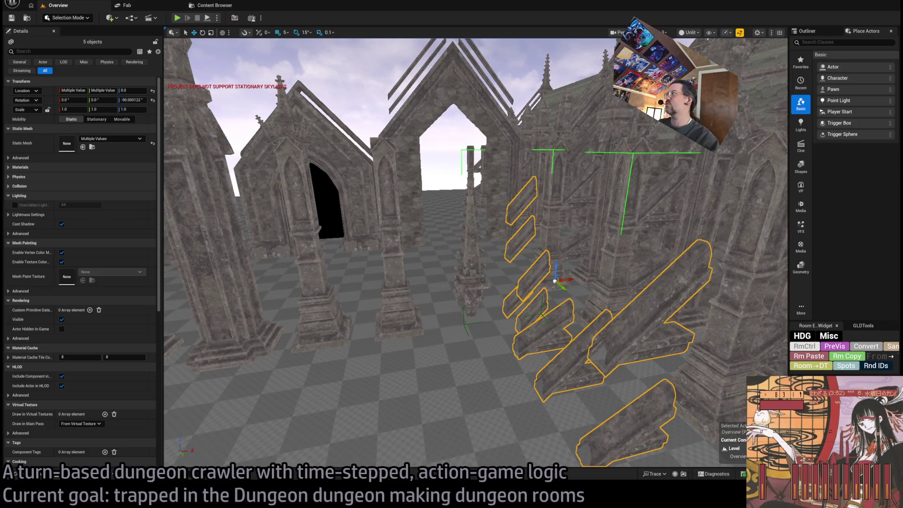
Step: Show the Outliner and cycle the selection through buttresses, floor-grid pieces and the two roof pieces
click(808, 31)
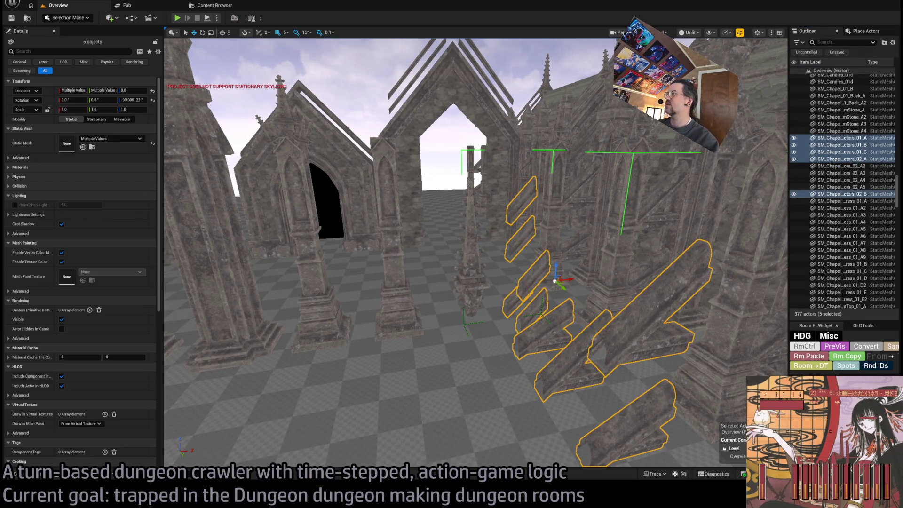
key(ctrl+z)
key(ctrl+y)
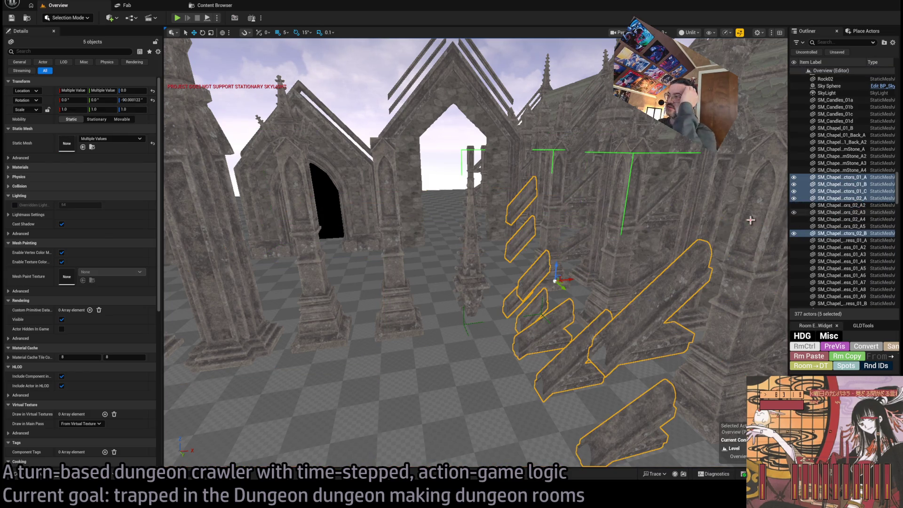
key(ctrl+z)
key(ctrl+z)
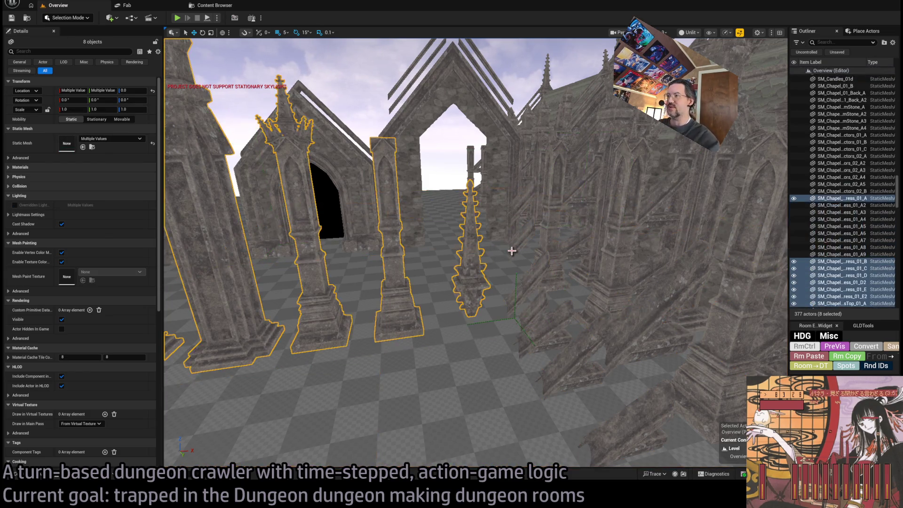
key(w)
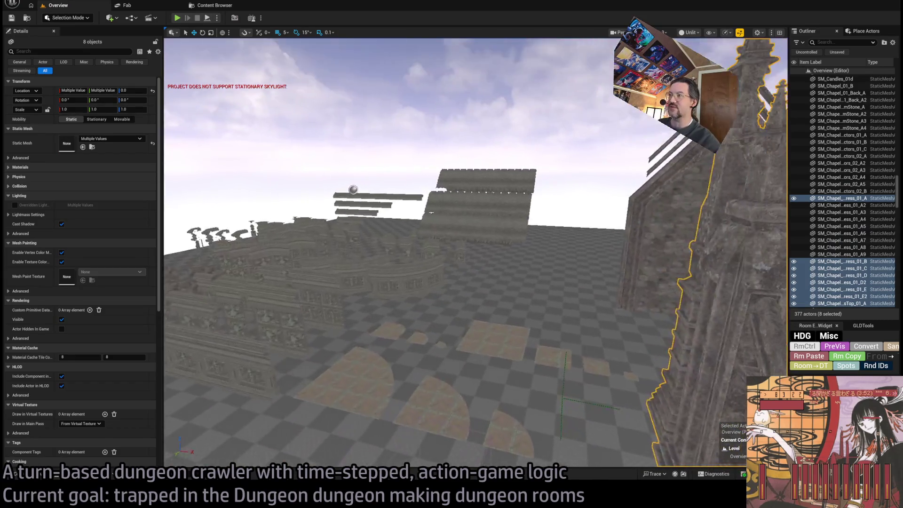
key(ctrl+z)
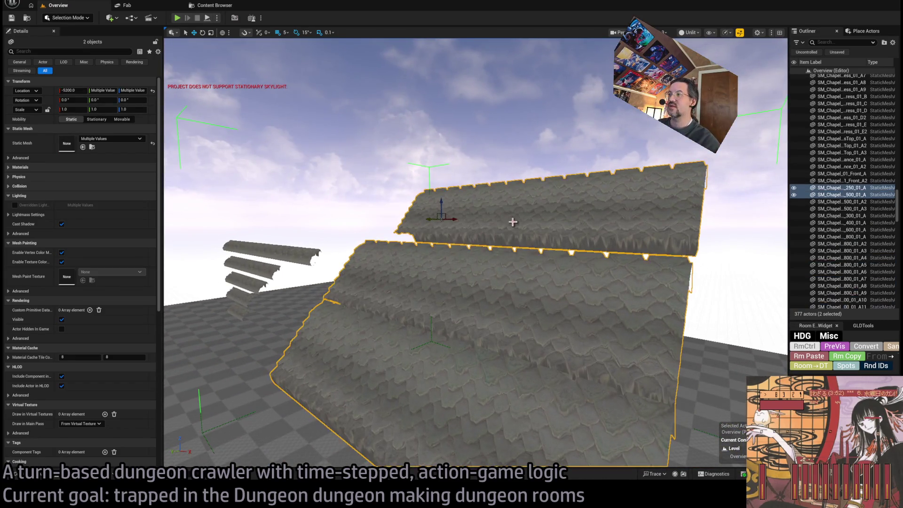
key(d)
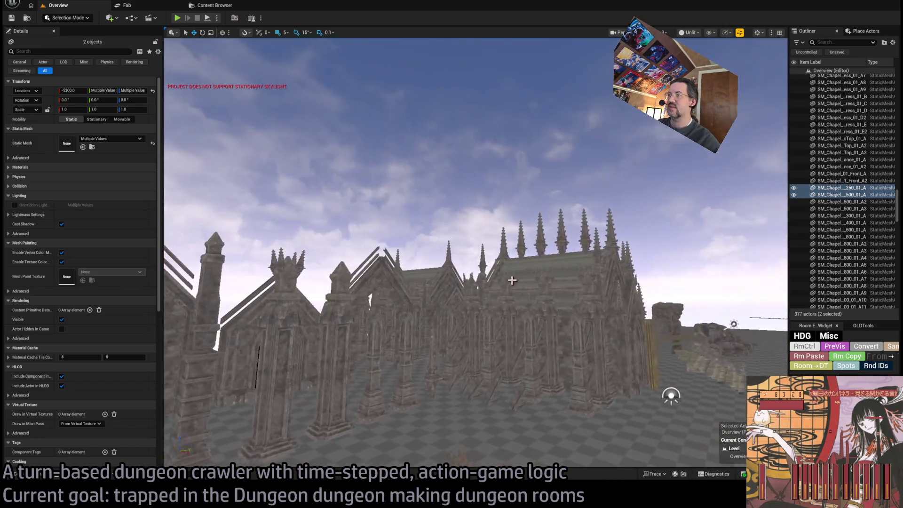
Step: Select the chapel SM_Chapel_02b and open its static mesh SM_Chapel_01_A for editing
click(609, 305)
key(w)
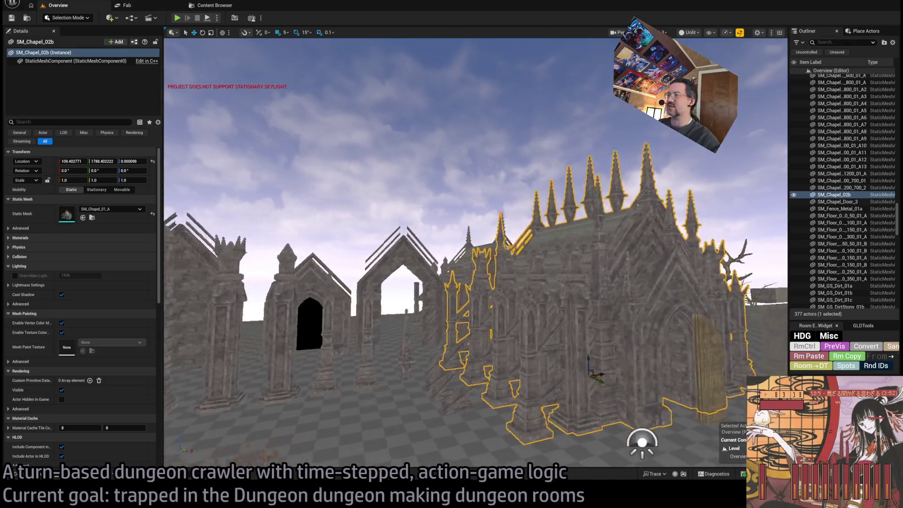
key(d)
key(ctrl+e)
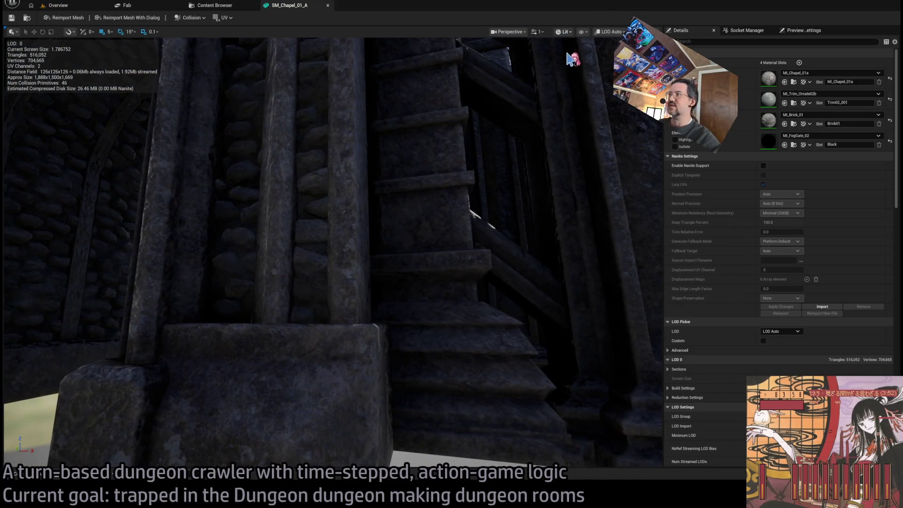
Step: Preview SM_Chapel_01_A in Unlit, Wireframe, then Lit shading, and close the mesh editor
key(alt+3)
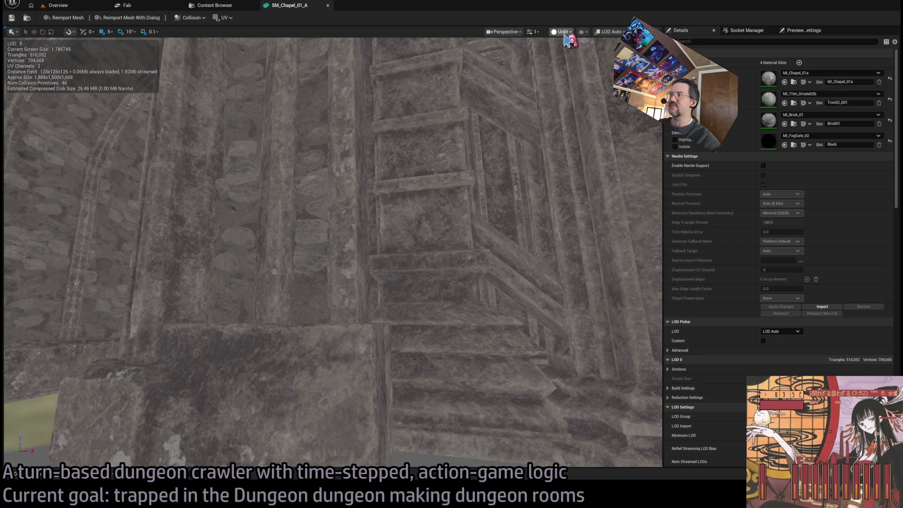
key(alt+4)
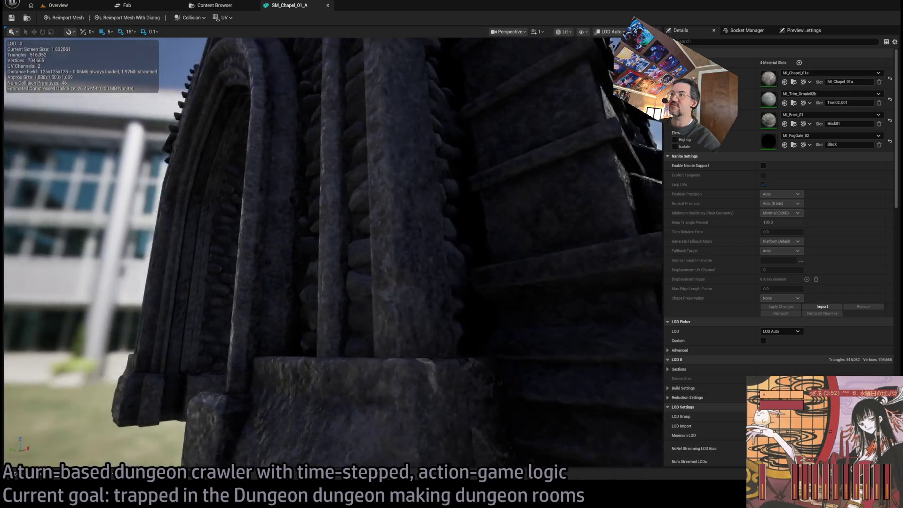
key(alt+2)
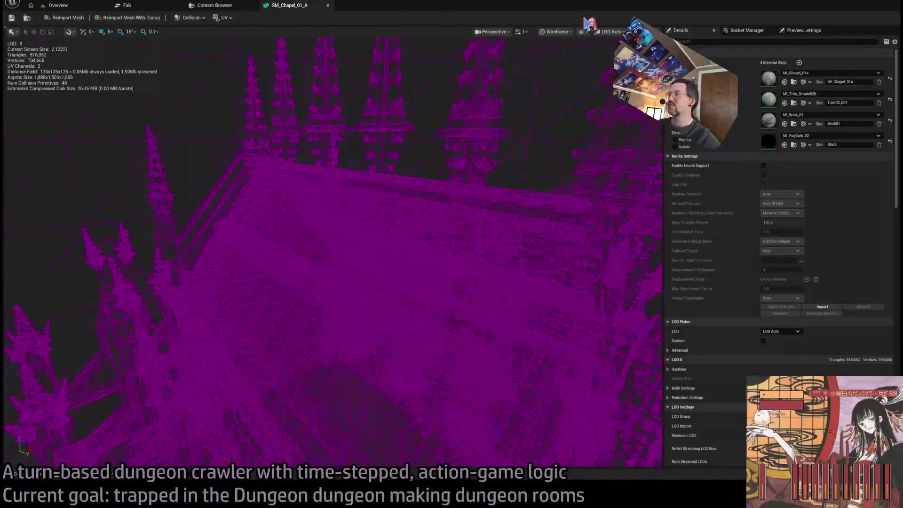
key(alt+4)
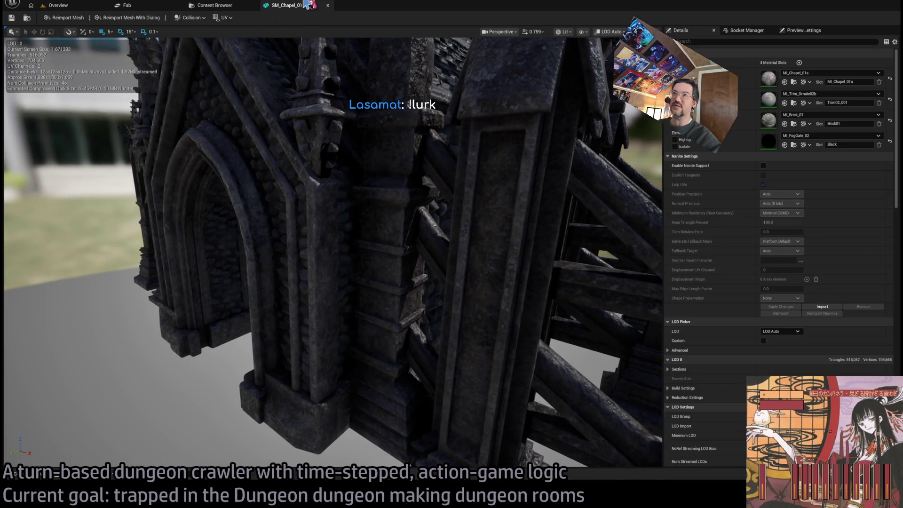
middle_click(297, 8)
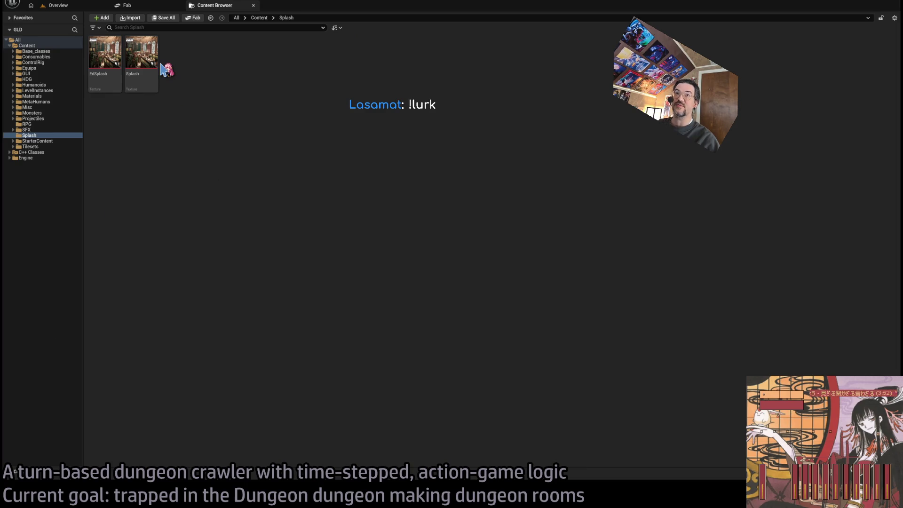
Step: Close the Content Browser and Fab marketplace tabs to return to the Overview level
middle_click(221, 6)
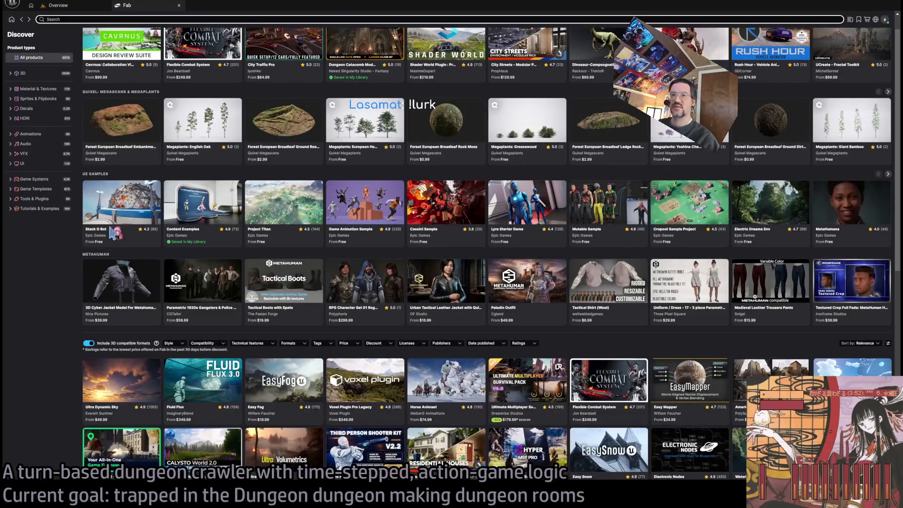
middle_click(135, 6)
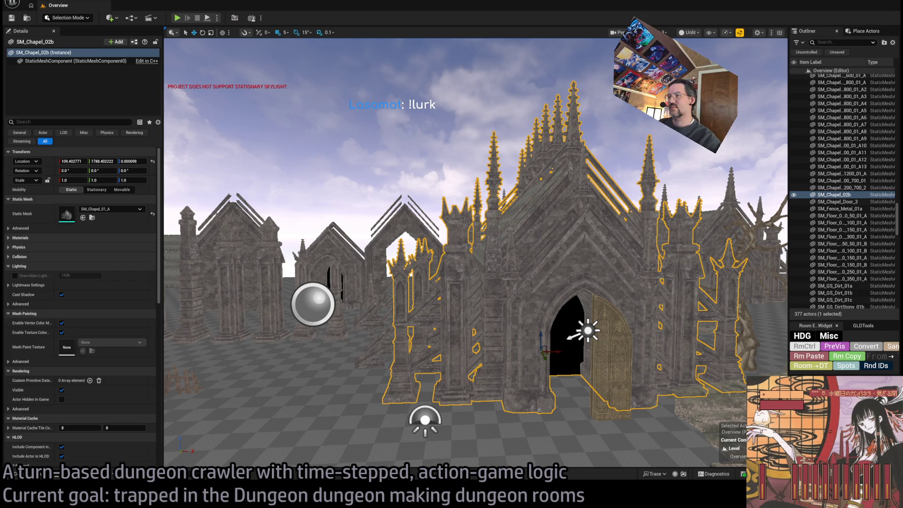
Step: Fly the viewport forward past the chapel and the rock archway to face the chapel facade
key(w)
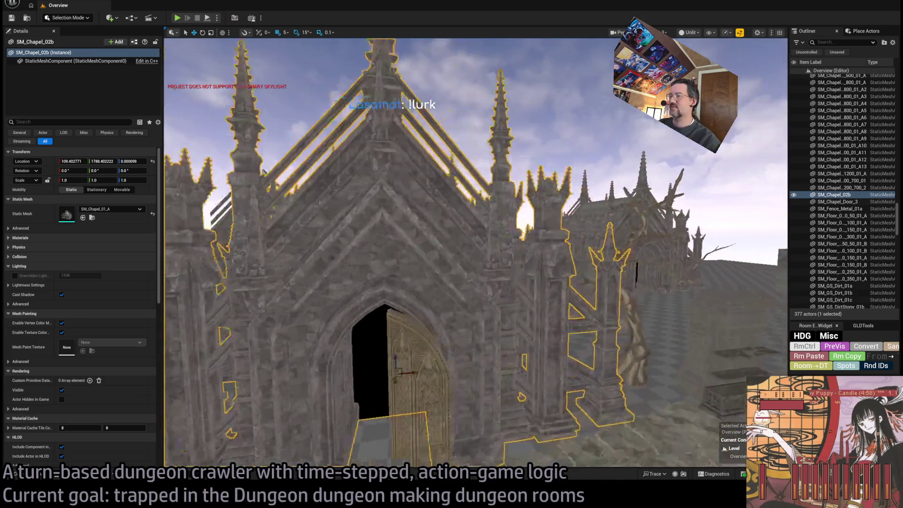
key(w)
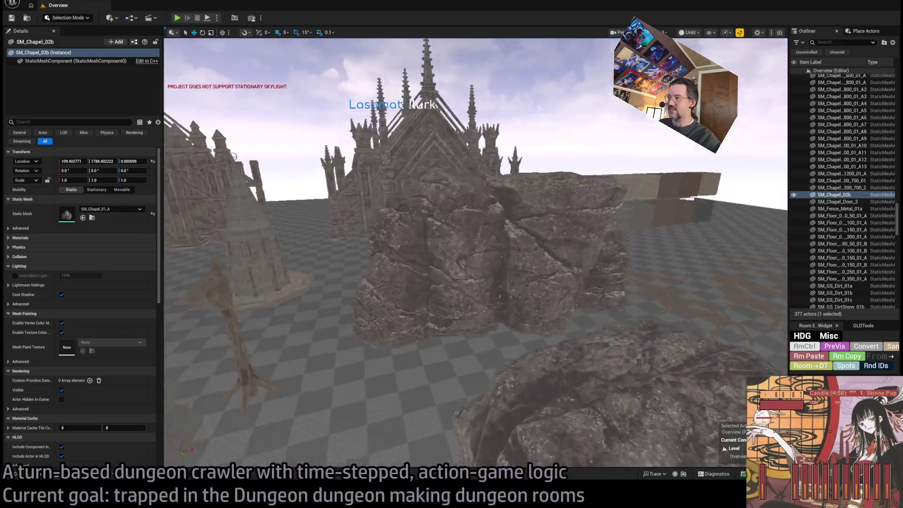
key(w)
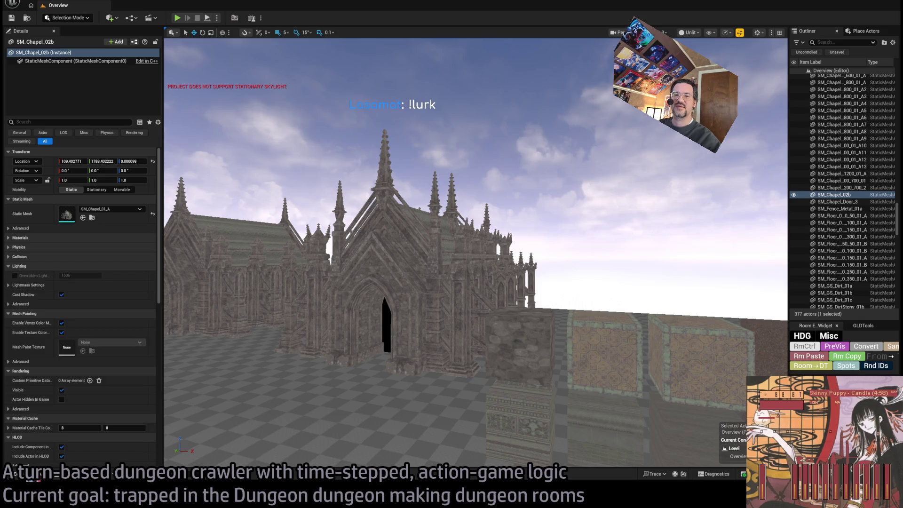
Step: Browse the Content Drawer to the IthrisCemetery Showcase levels folder and open L_LightLumen_01
click(30, 474)
double_click(109, 324)
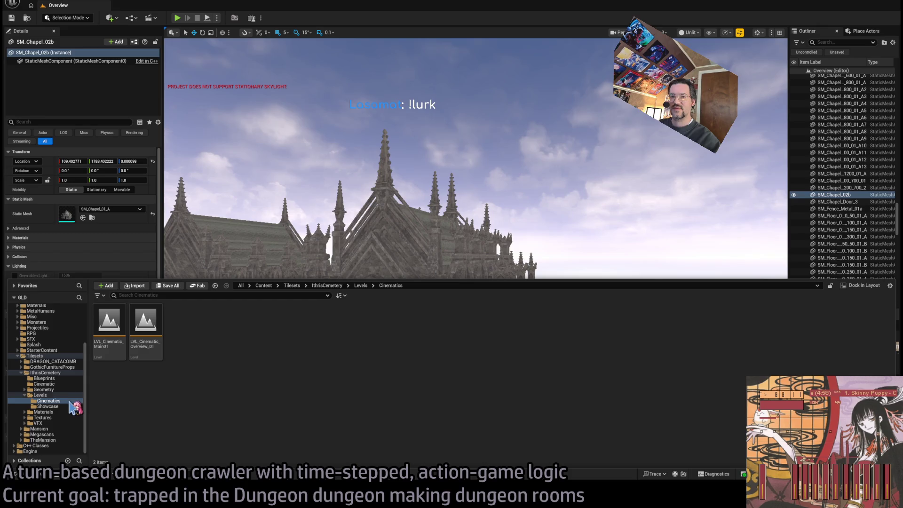
click(64, 407)
click(186, 321)
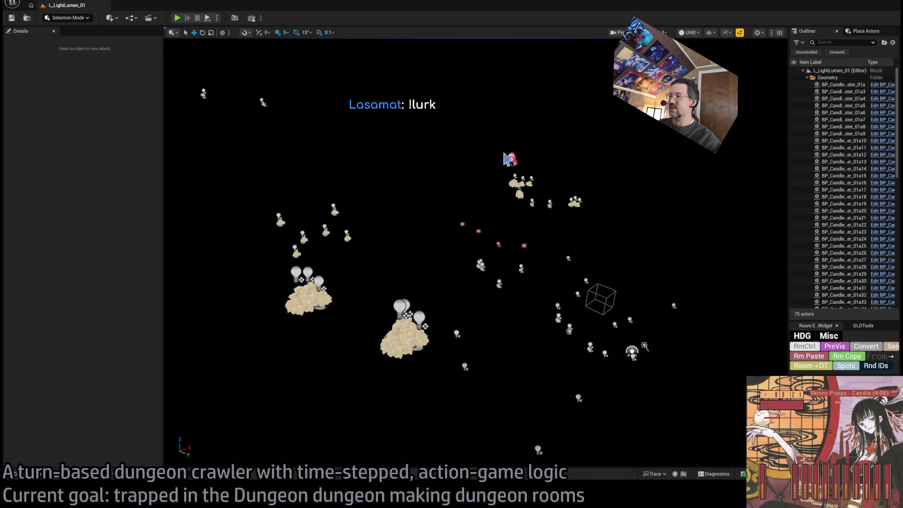
Step: Select a candle cluster, compare it in lit and unlit shading, then deselect it
click(407, 340)
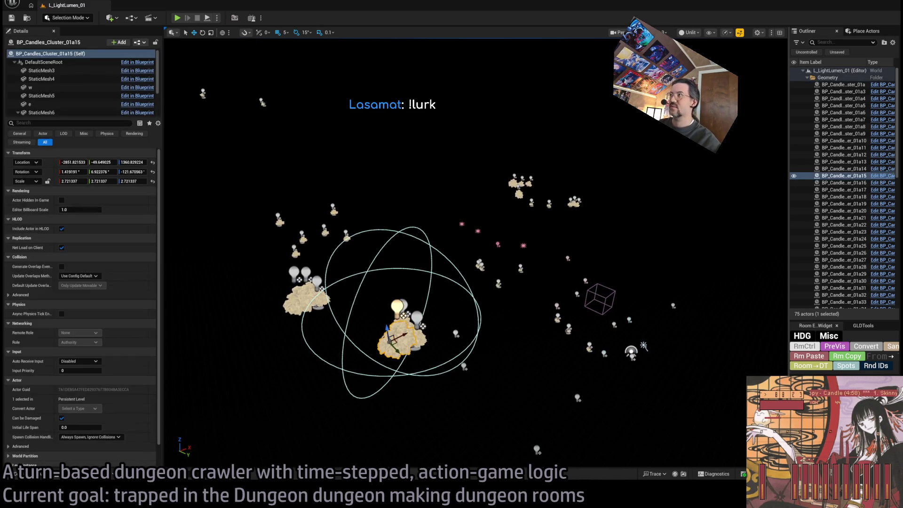
key(alt+4)
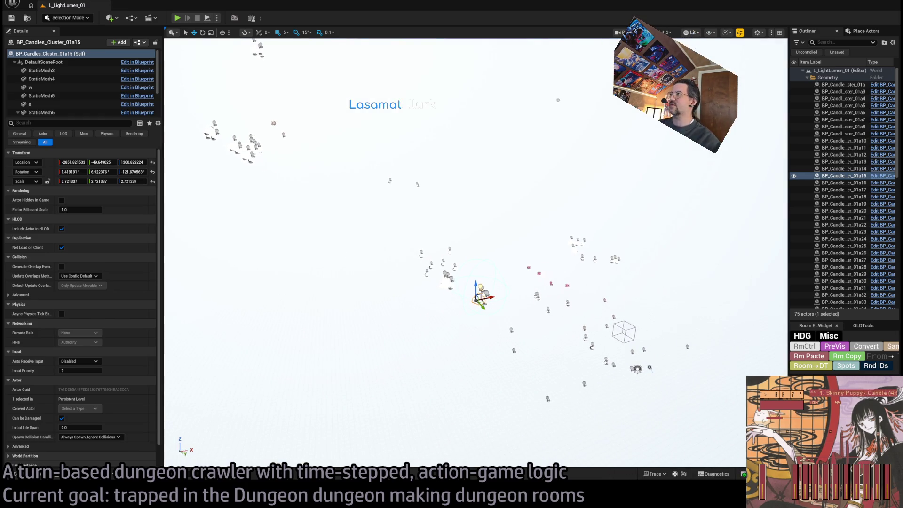
key(alt+3)
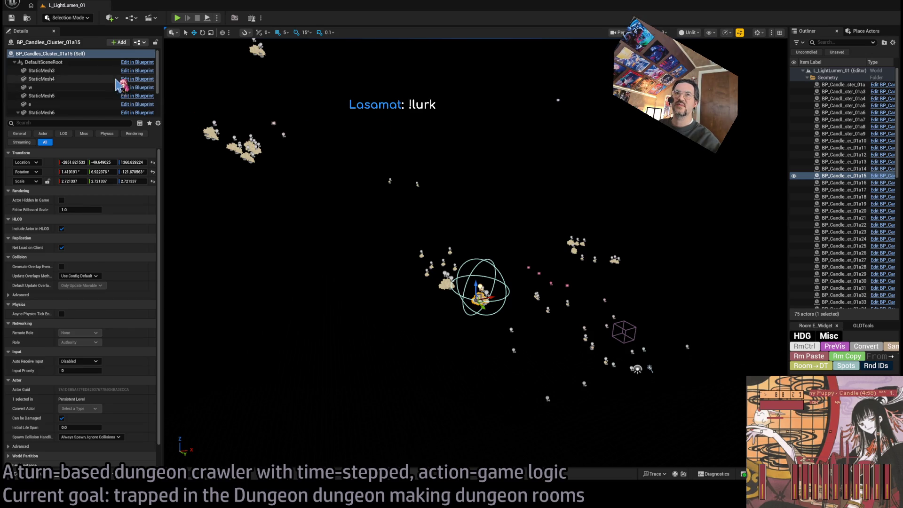
key(Escape)
Step: Scroll through the level's actor list, then bring up the Showcase level assets
mouse_move(901, 143)
mouse_down()
mouse_move(900, 290)
mouse_move(901, 162)
mouse_up()
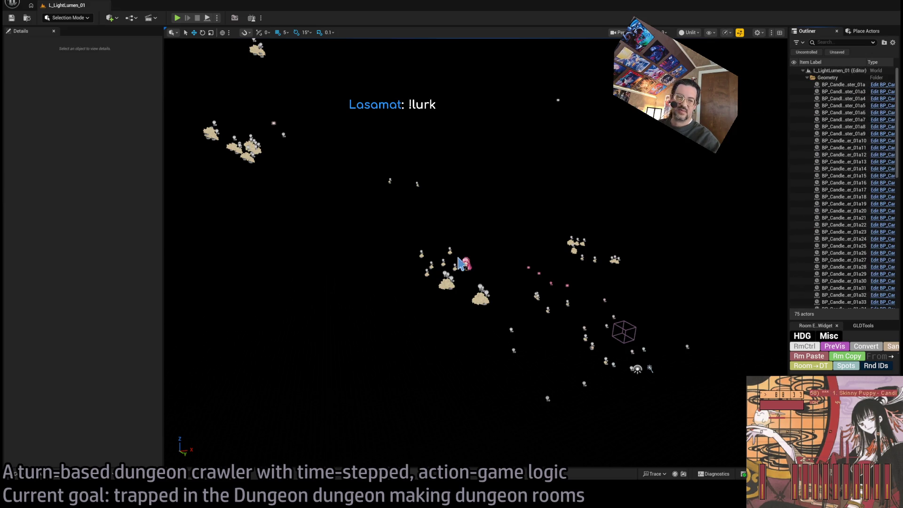
scroll(827, 379, down, 2)
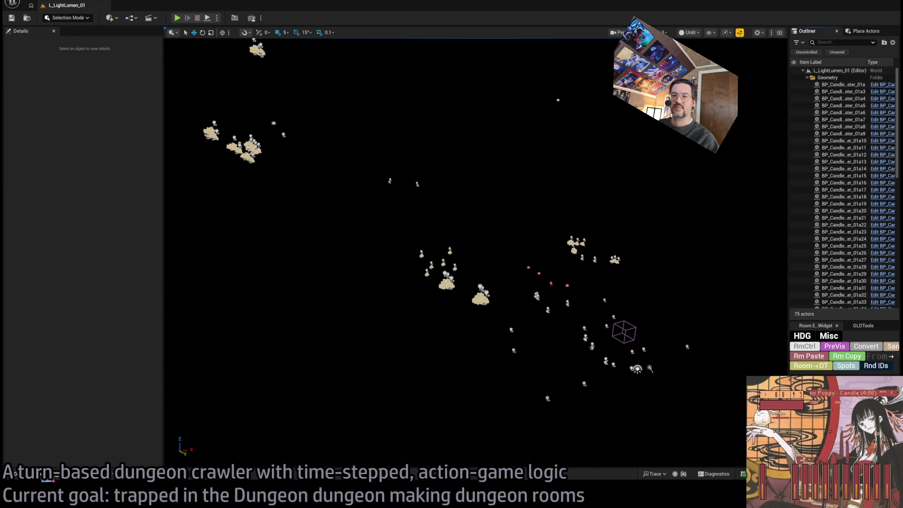
click(15, 474)
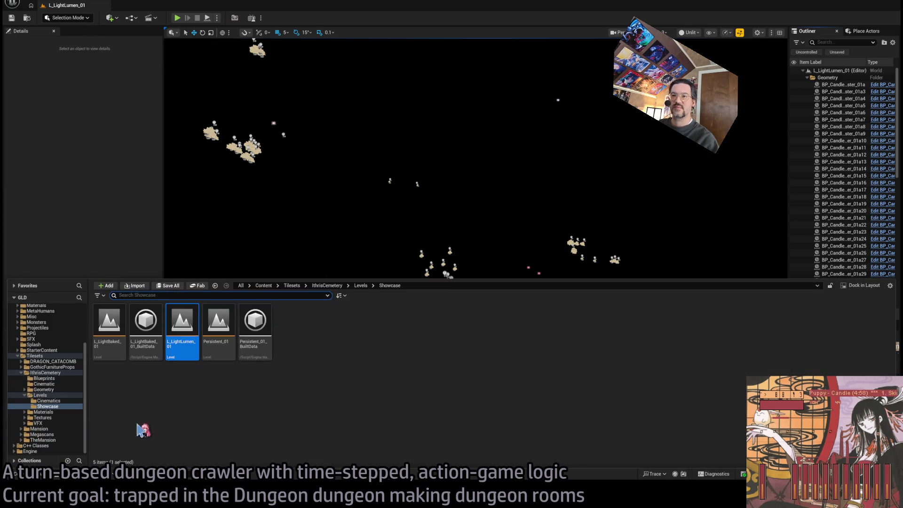
Step: Open Persistent_01, fly over the courtyard, tree and rocky ground, and switch to lit shading
click(216, 337)
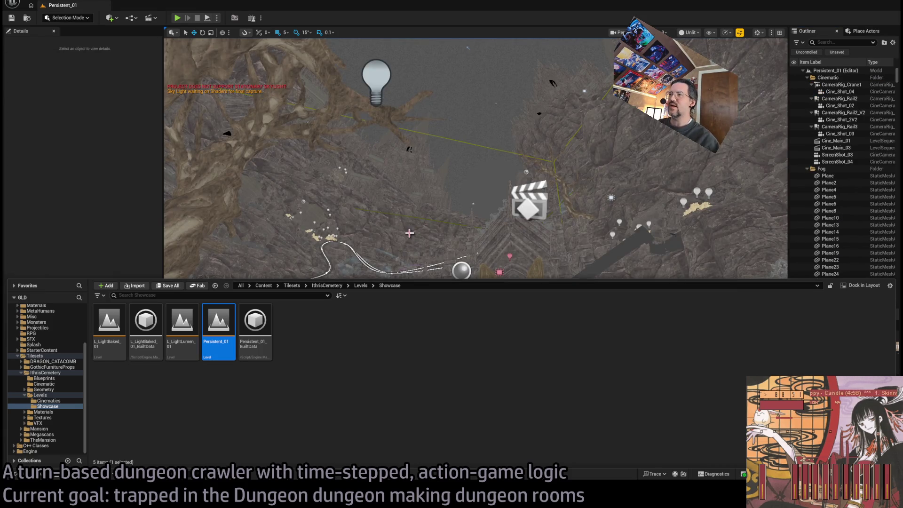
mouse_move(471, 235)
mouse_down()
mouse_move(508, 230)
mouse_move(489, 226)
mouse_up()
drag(369, 56, 368, 43)
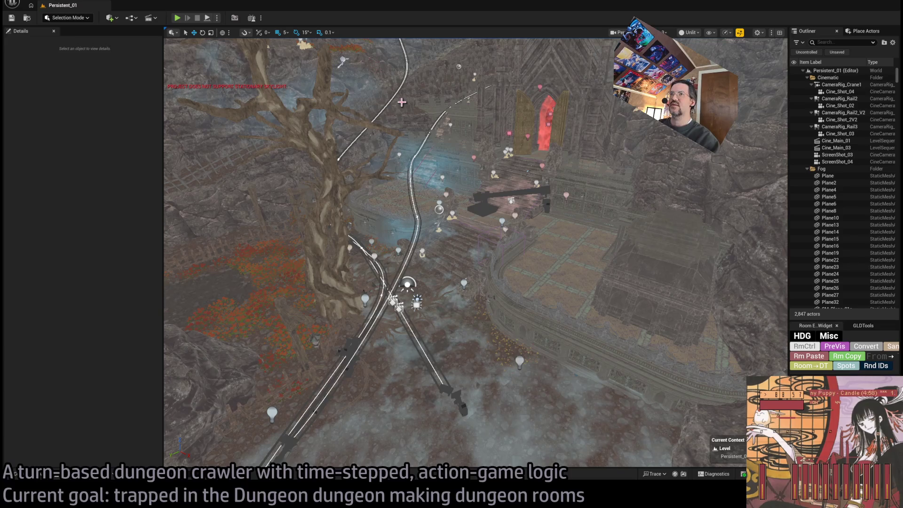
drag(553, 240, 552, 264)
drag(475, 254, 468, 214)
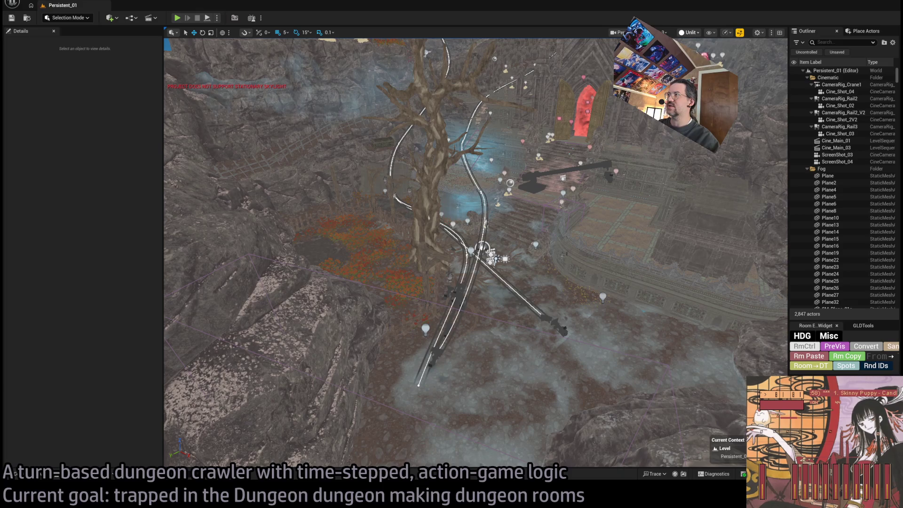
key(alt+4)
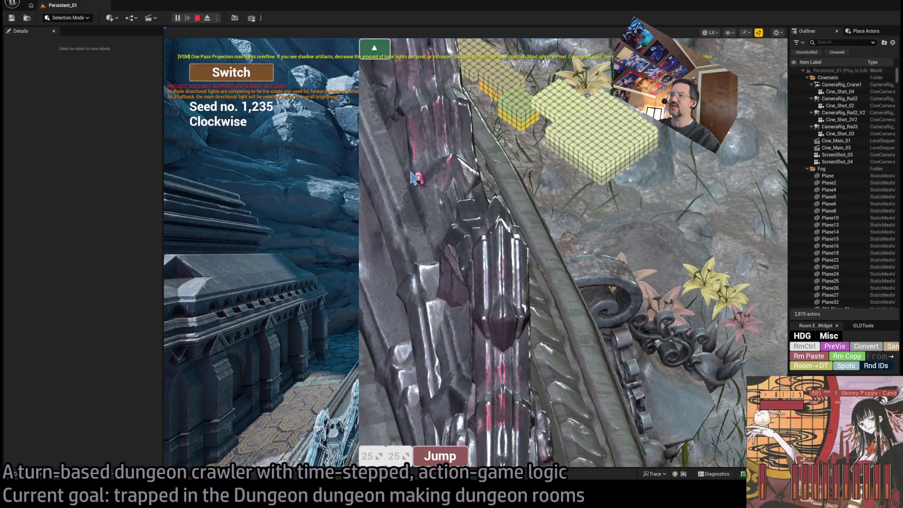
Step: Stop the play session, select the curved railing trim, and open its mesh SM_Wall_TopTrim_Metal_Curved_01
key(Escape)
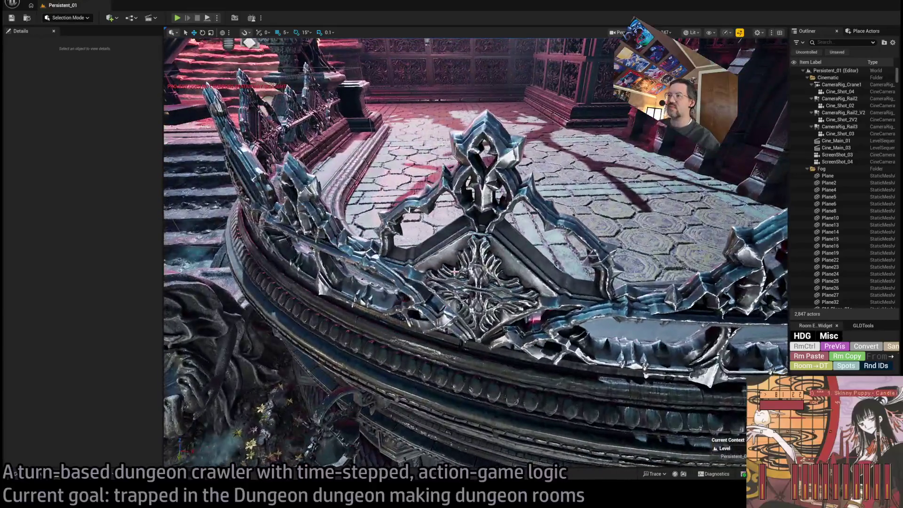
click(455, 271)
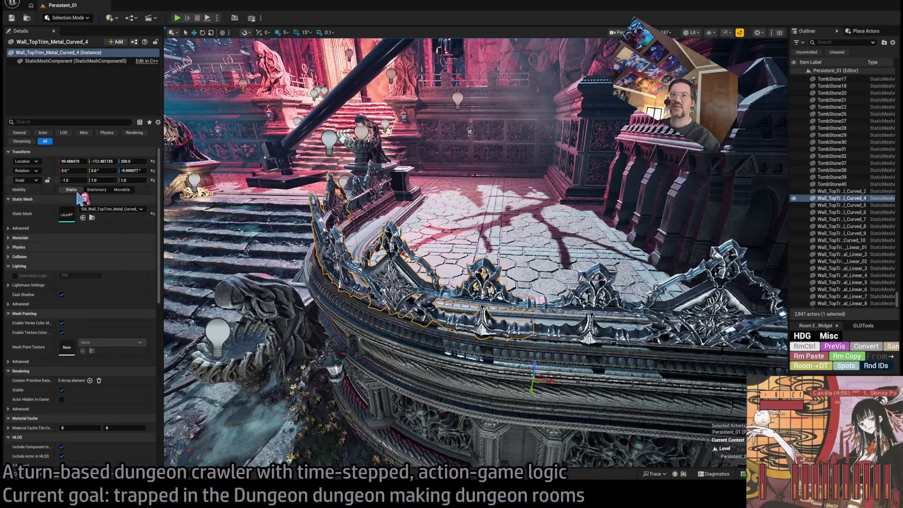
double_click(68, 214)
Step: Orbit and zoom the curved trim mesh, view it unlit, wireframe and lit, then close it
mouse_move(372, 248)
mouse_down()
mouse_move(249, 254)
mouse_move(263, 254)
mouse_move(259, 228)
mouse_move(532, 89)
mouse_up()
scroll(329, 250, up, 10)
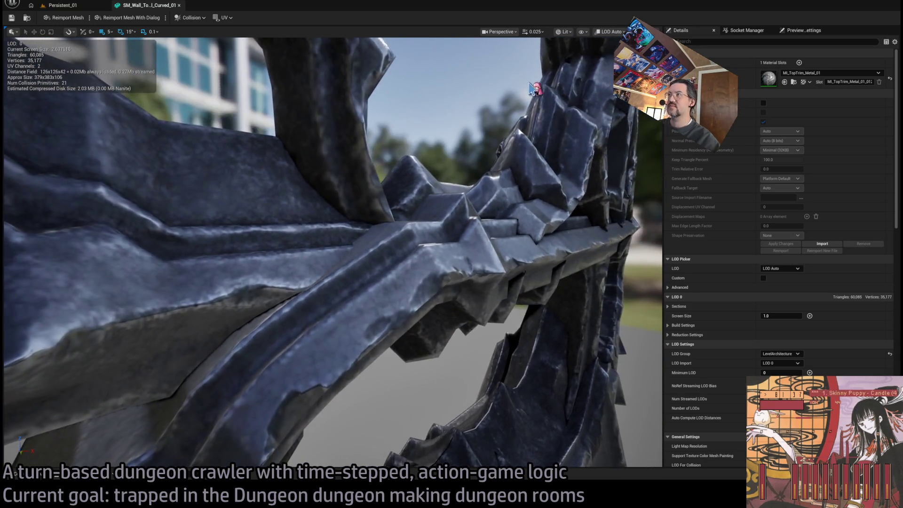
key(alt+3)
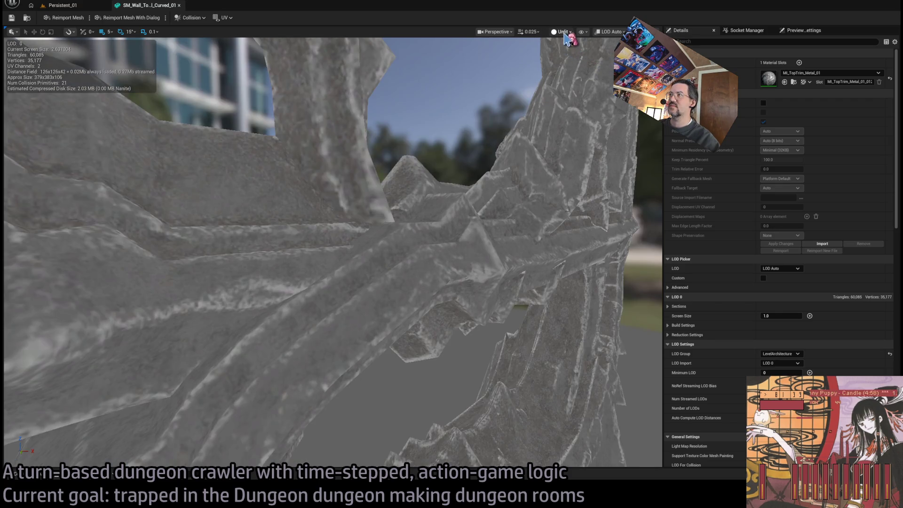
key(alt+2)
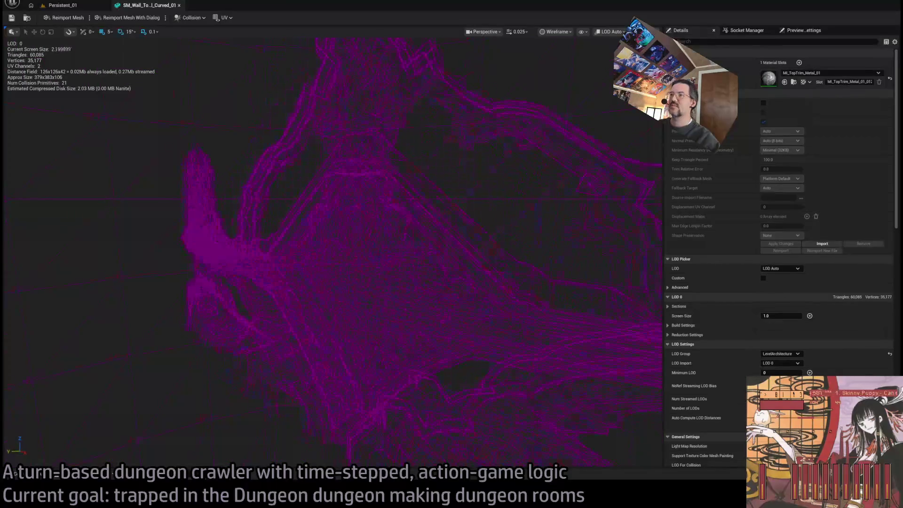
key(alt+4)
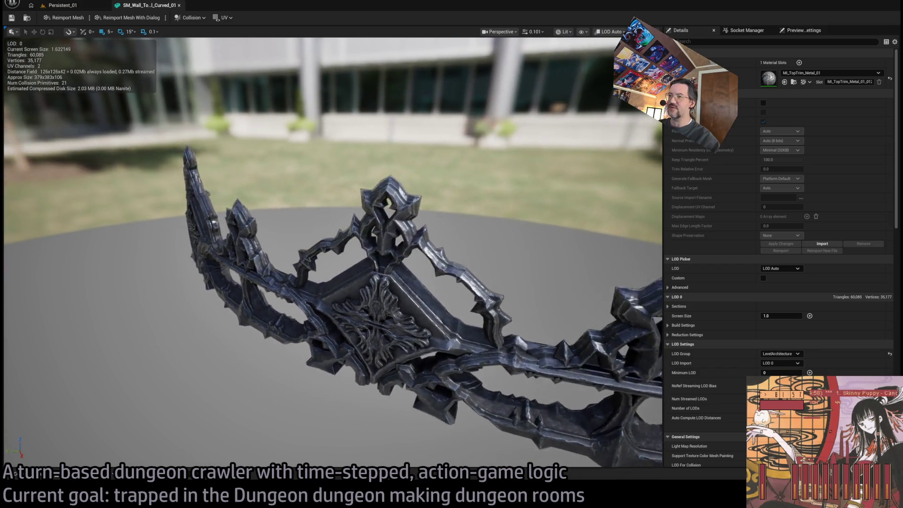
click(179, 5)
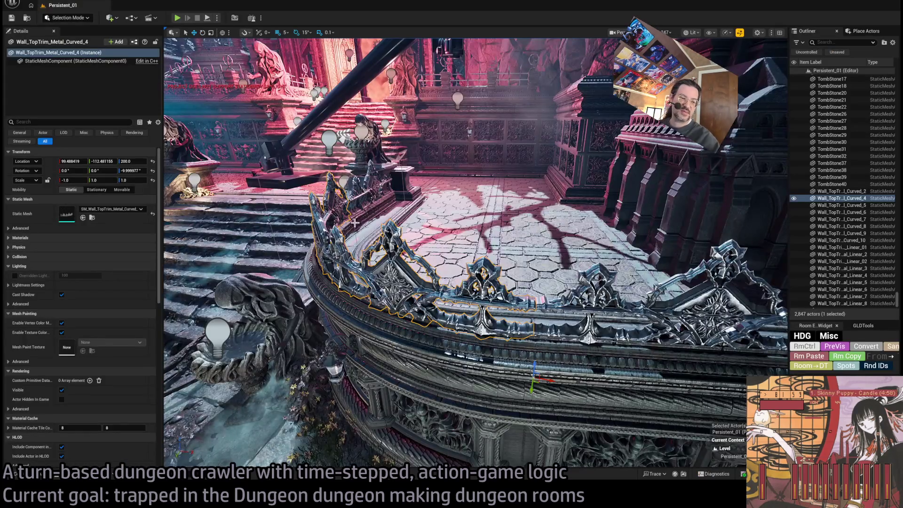
Step: Zoom in to select the carved balcony trim panels, then select the statue with its basin
scroll(428, 241, up, 10)
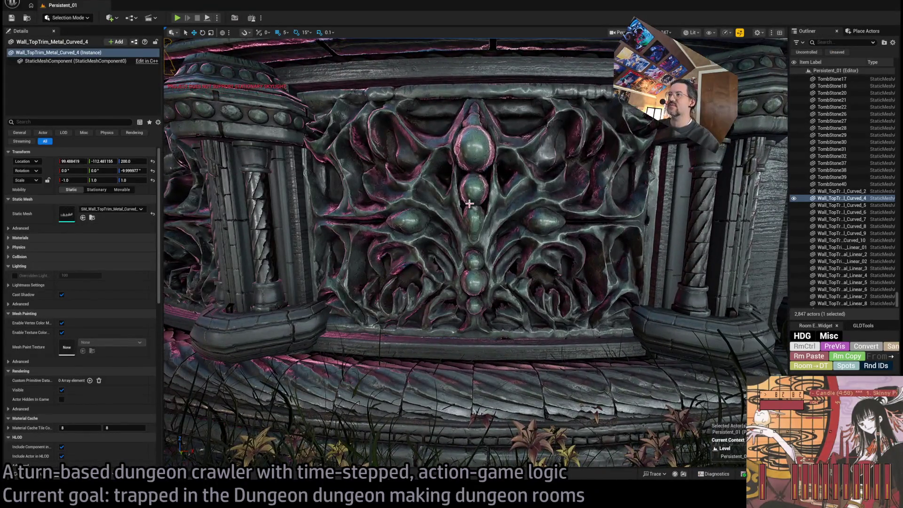
click(428, 240)
scroll(427, 241, up, 5)
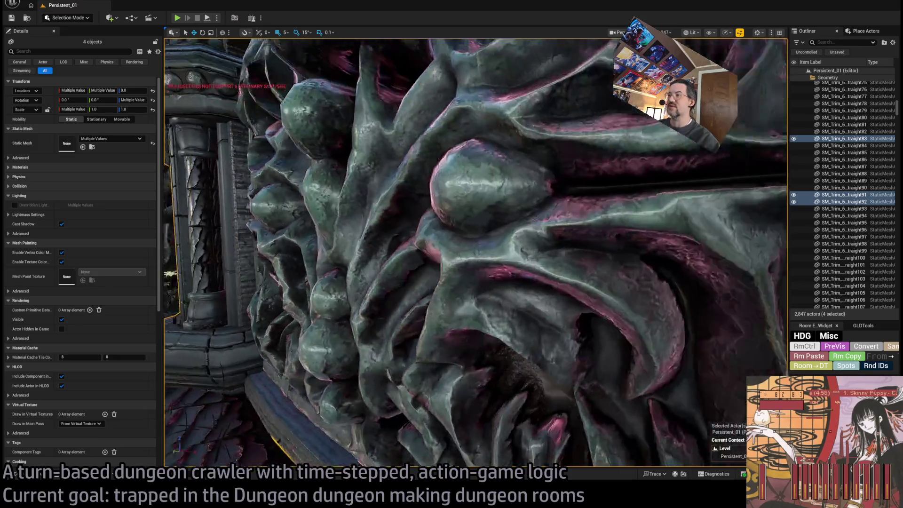
scroll(515, 175, down, 5)
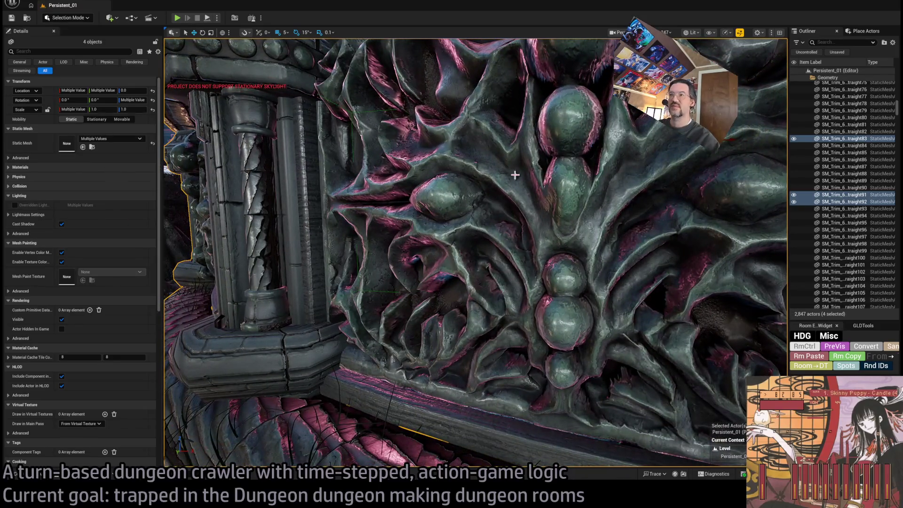
scroll(576, 233, down, 4)
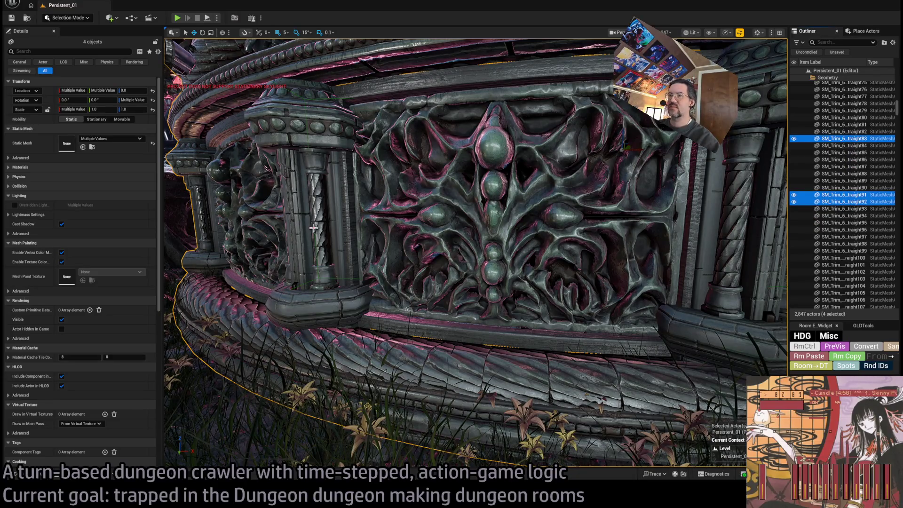
scroll(317, 236, down, 4)
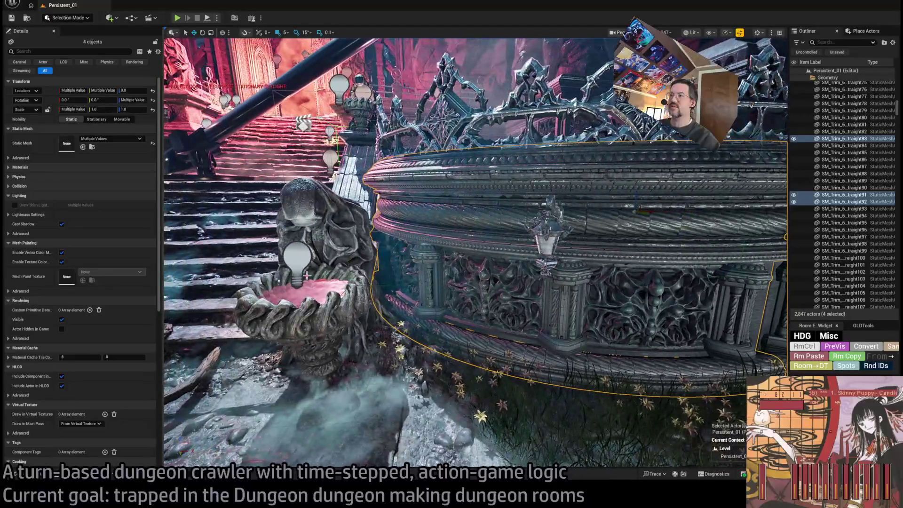
click(307, 275)
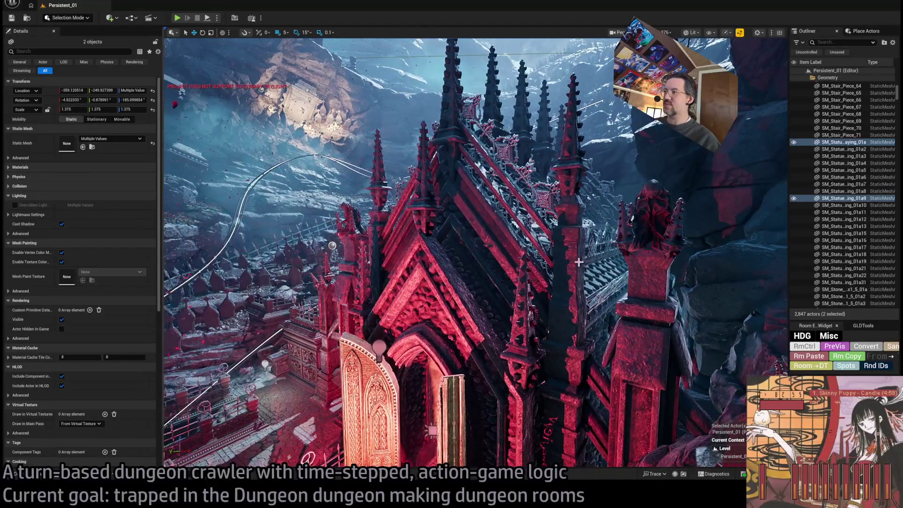
Step: Select the red SM_Chapel_01_A building, delete it to see behind, then undo the deletion
click(579, 262)
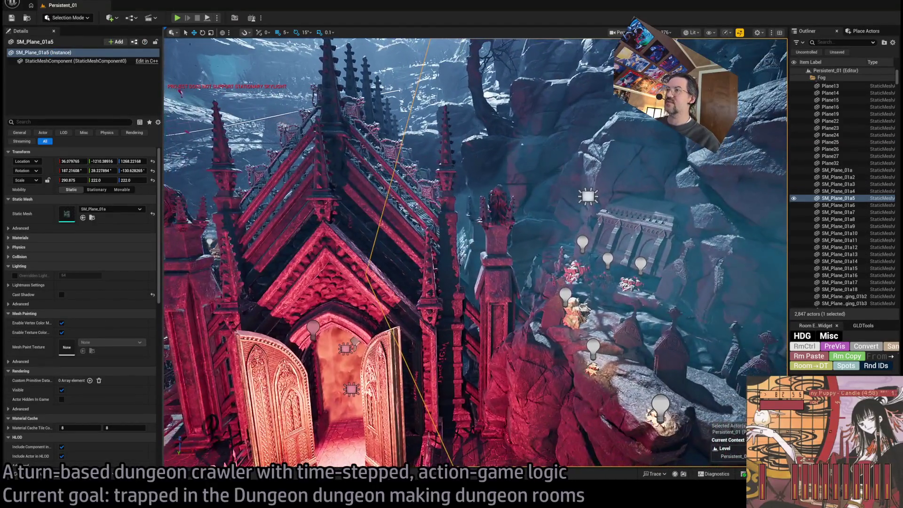
click(426, 233)
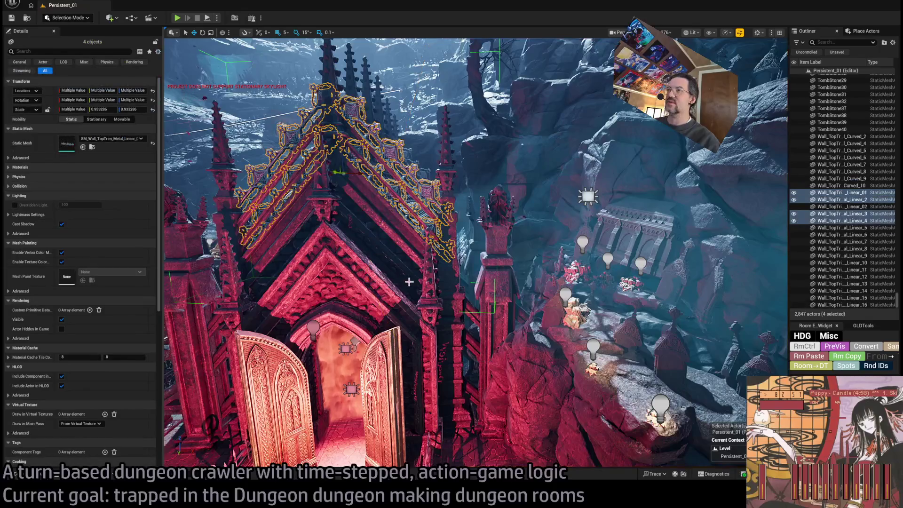
click(413, 262)
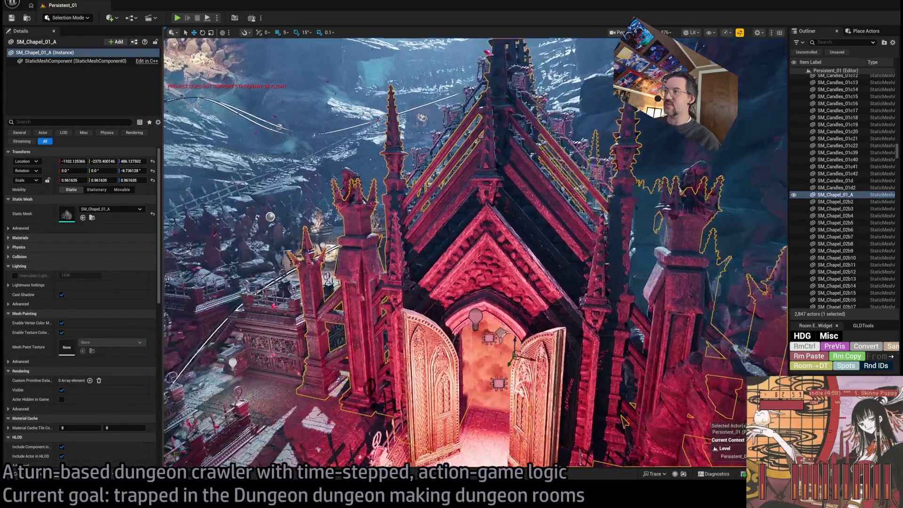
key(Delete)
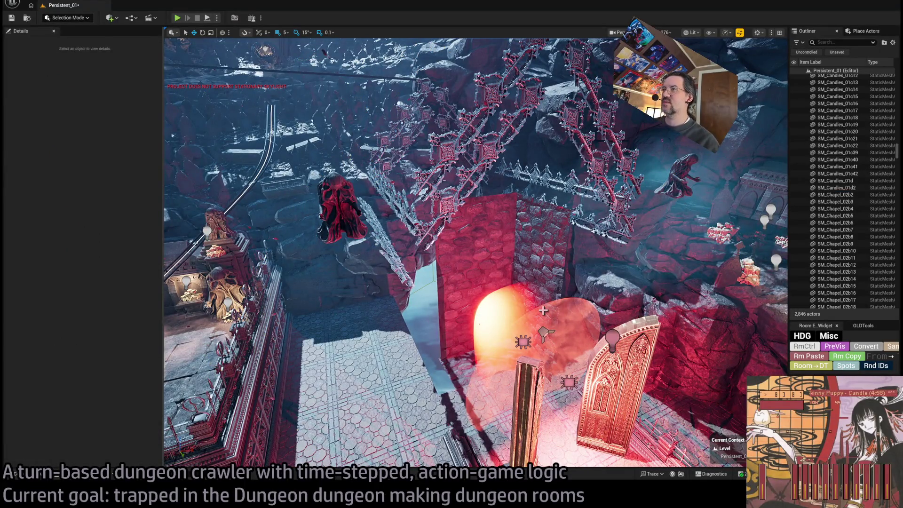
key(ctrl+z)
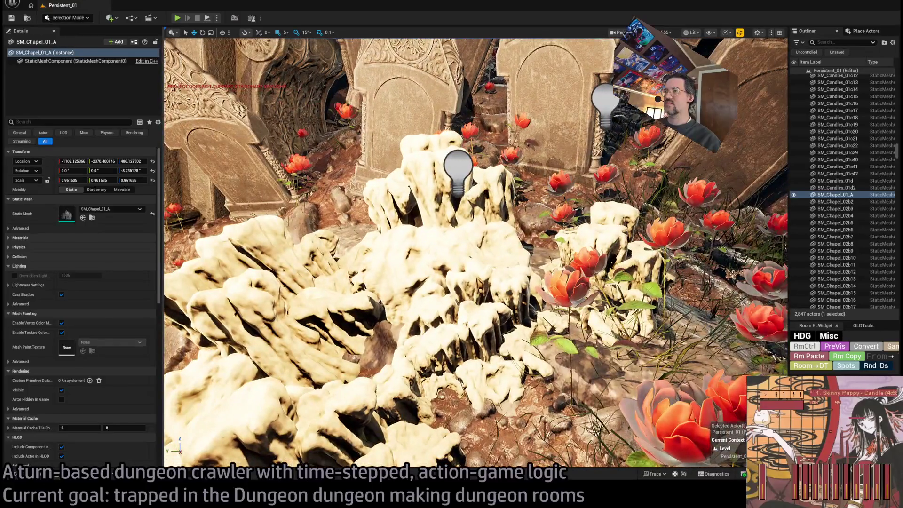
Step: Focus BP_Candles_Cluster_01a30 and confirm its StaticMesh3 component uses SM_Candles_01a with MI_Candles_01
click(461, 231)
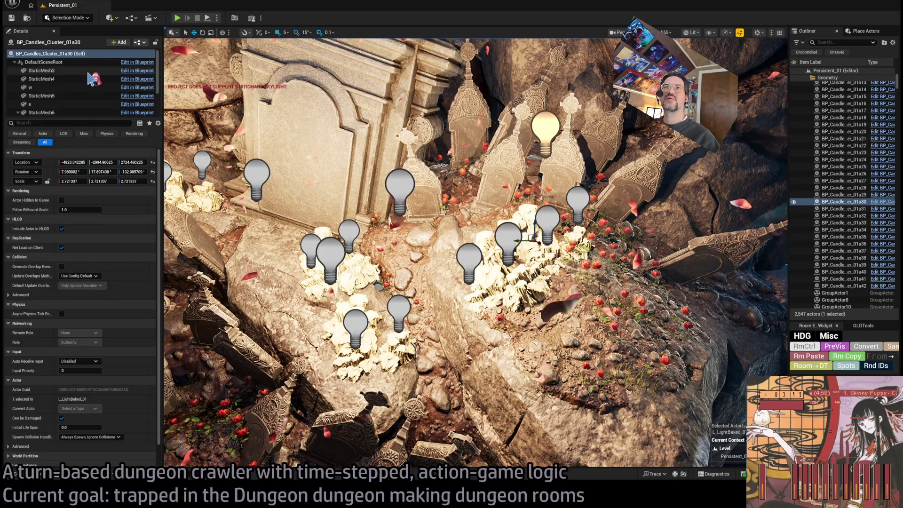
key(f)
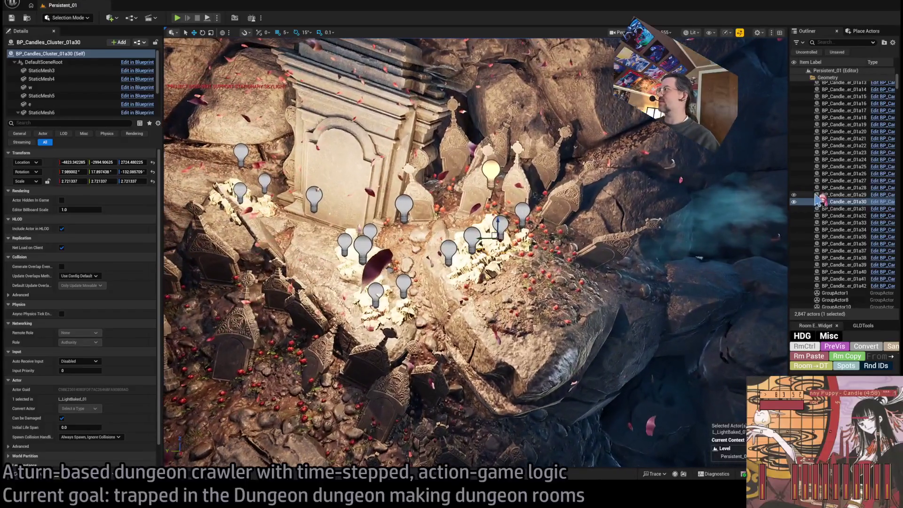
click(826, 201)
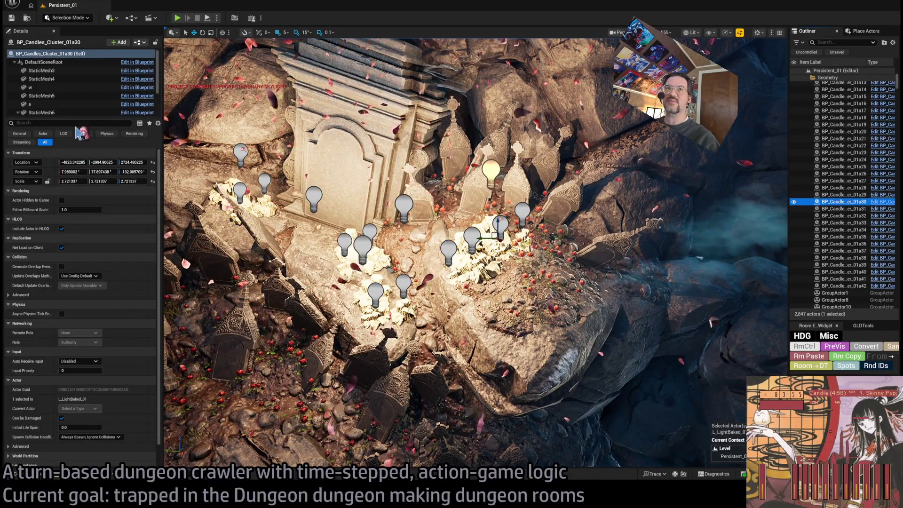
click(63, 71)
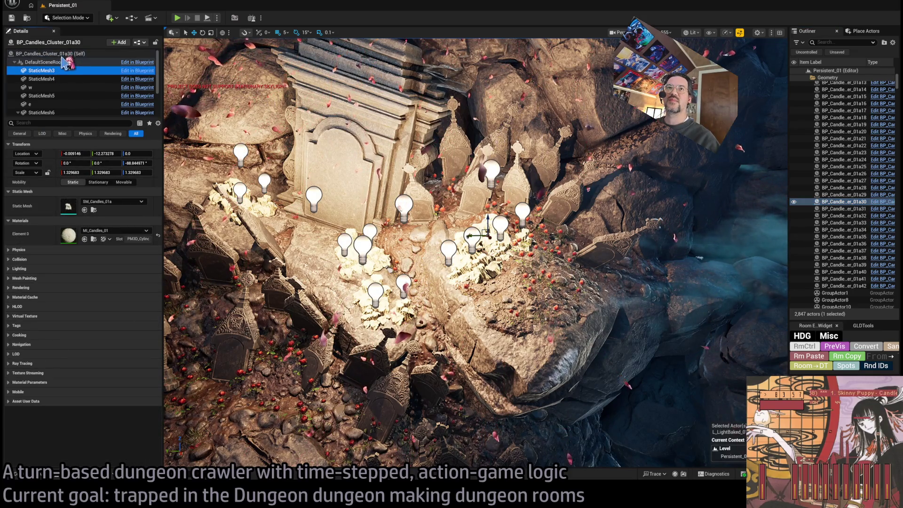
click(70, 55)
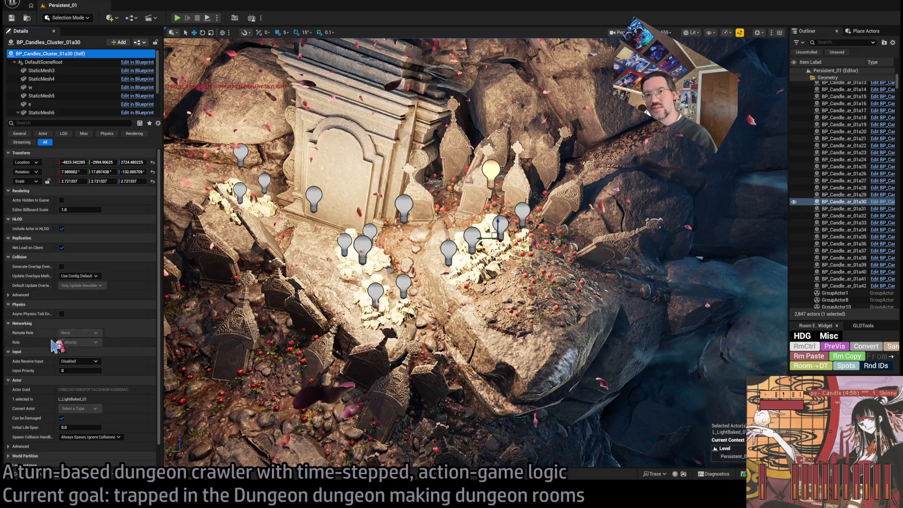
scroll(61, 353, down, 1)
scroll(59, 336, up, 1)
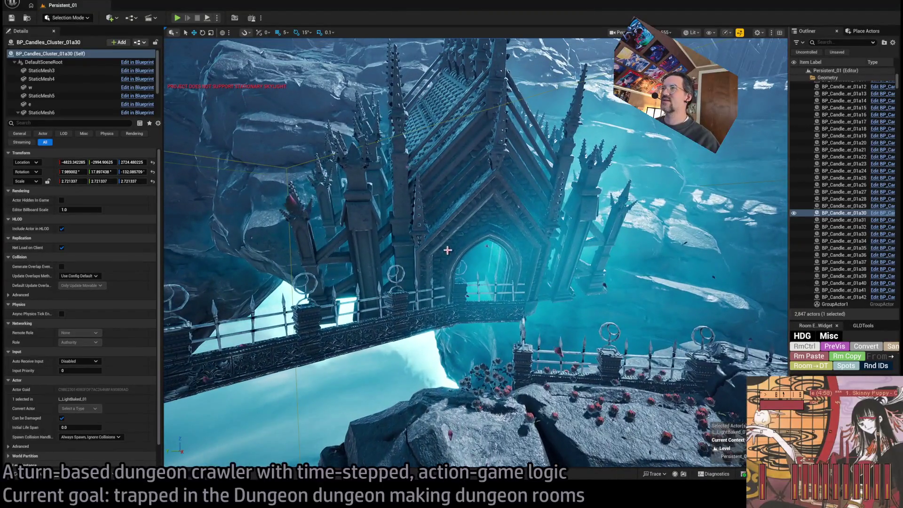
Step: Select SM_Plane_01a2, SM_Chapel_02b23, Plane24 and the dirt patches, then raise fog Plane2 to Z 251.485
click(496, 277)
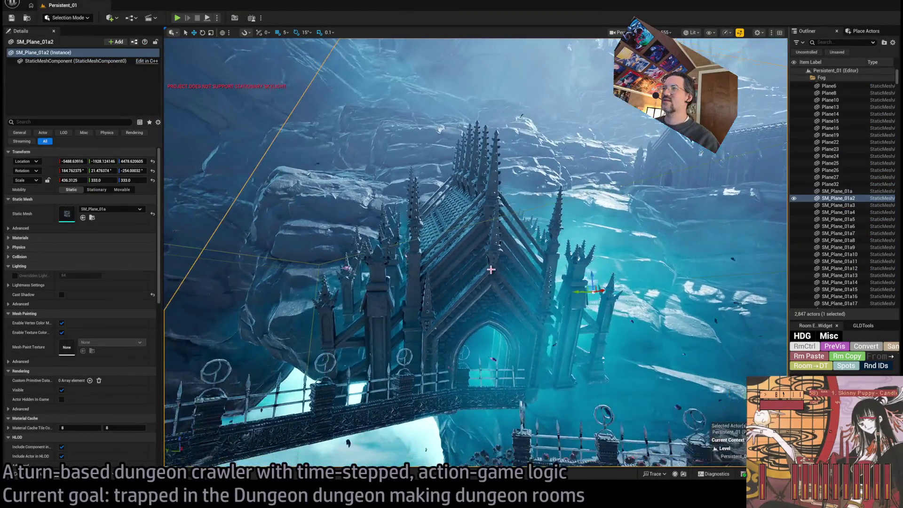
click(491, 270)
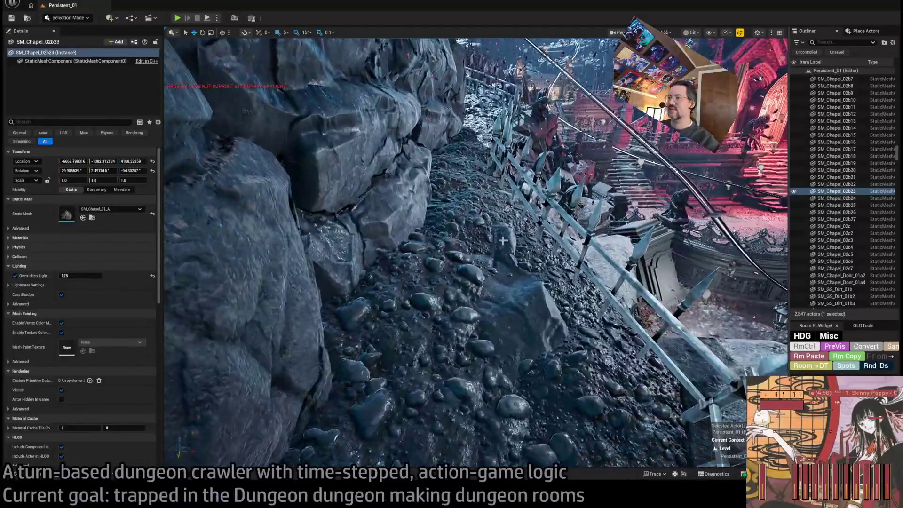
click(504, 240)
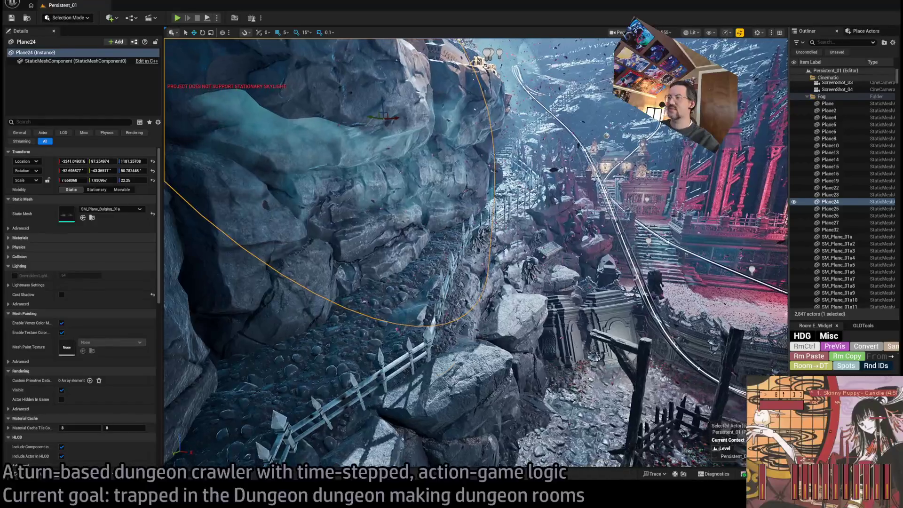
click(207, 358)
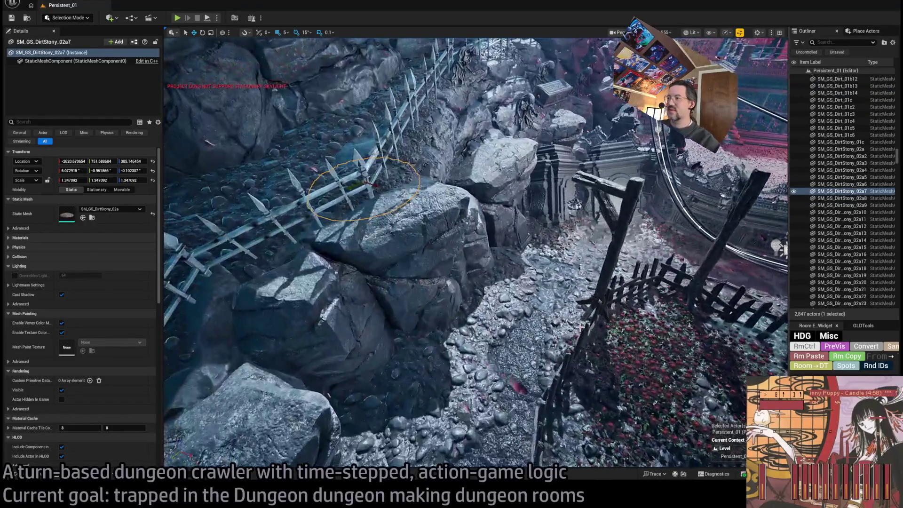
click(544, 321)
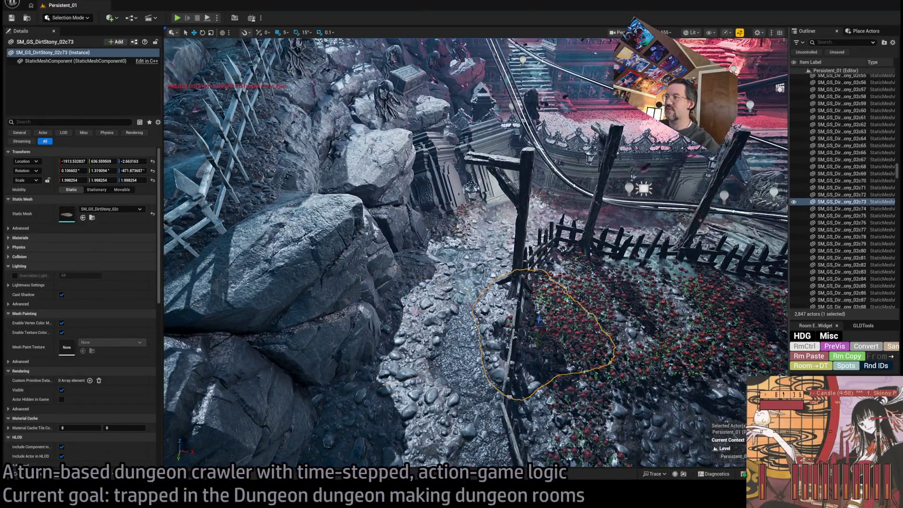
click(557, 289)
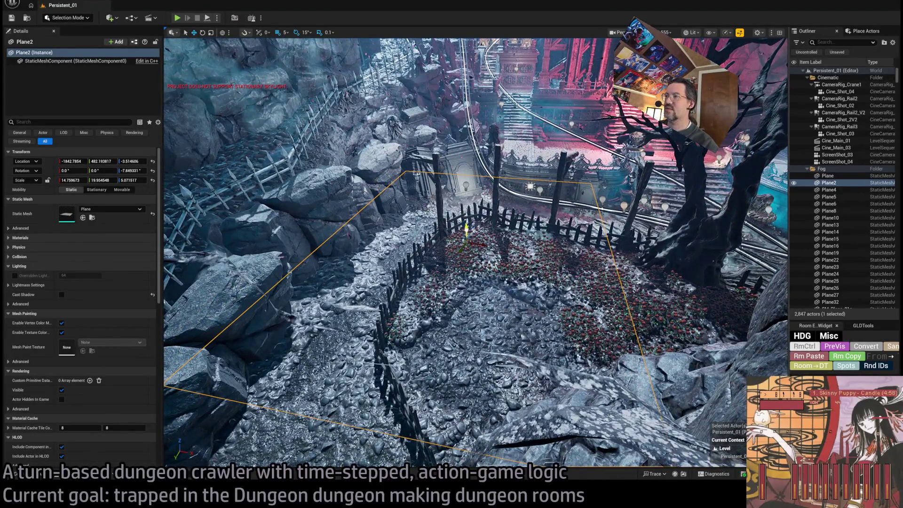
drag(466, 229, 465, 184)
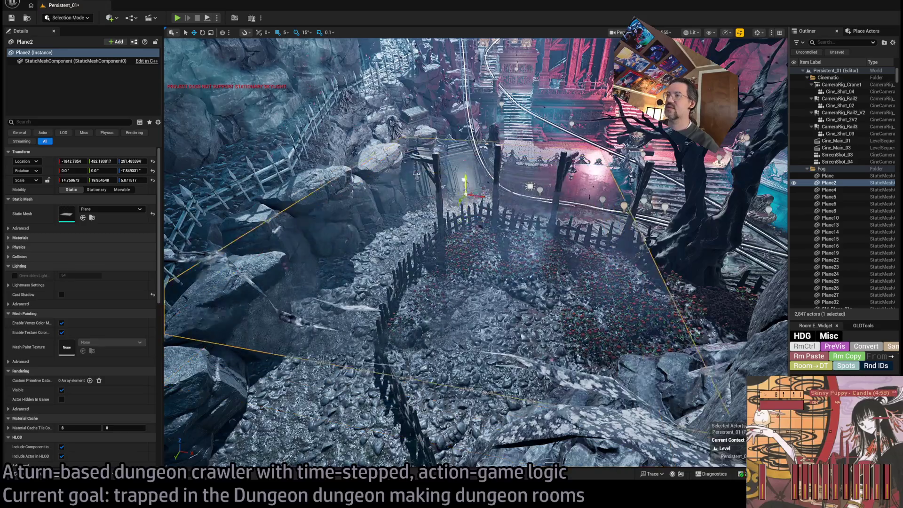
Step: Undo the Plane2 move, then trial-lift dirt patch SM_GS_DirtStony_02c200 and undo it
key(ctrl+z)
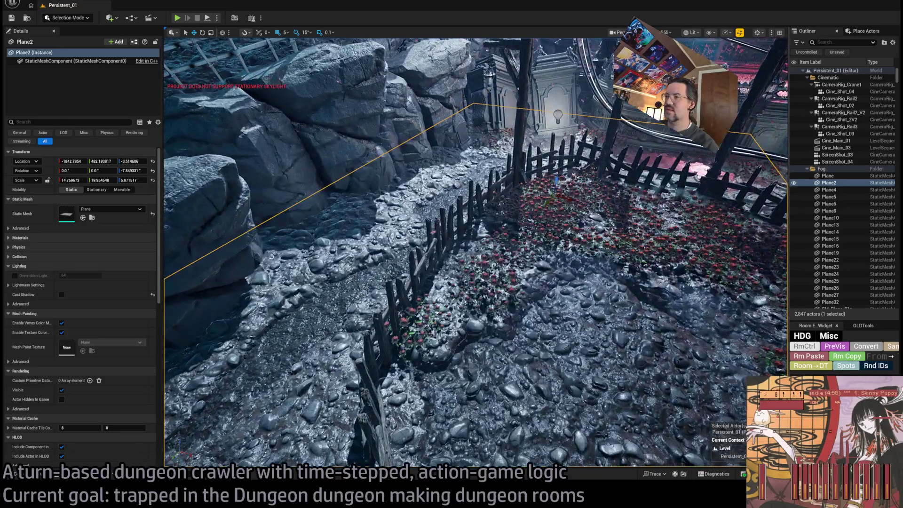
click(377, 376)
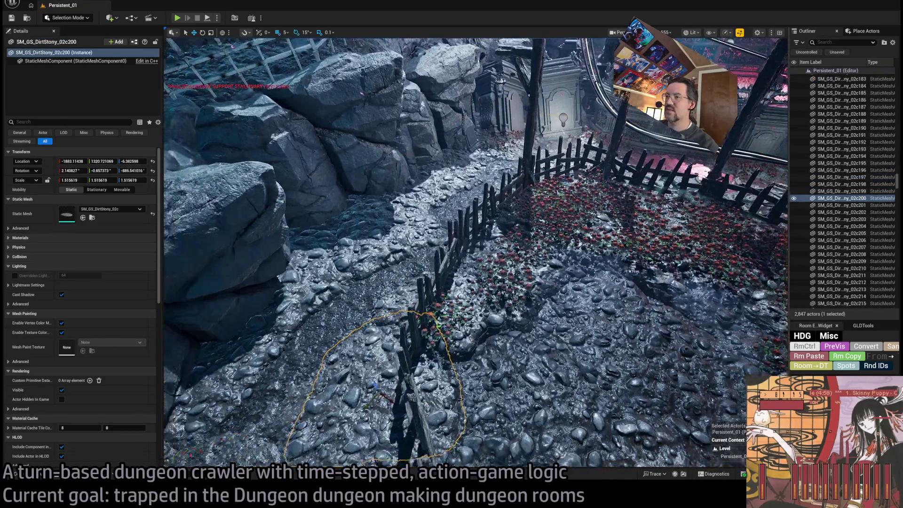
drag(451, 299, 449, 234)
mouse_move(434, 150)
mouse_down()
mouse_move(438, 226)
mouse_move(437, 186)
mouse_up()
key(ctrl+z)
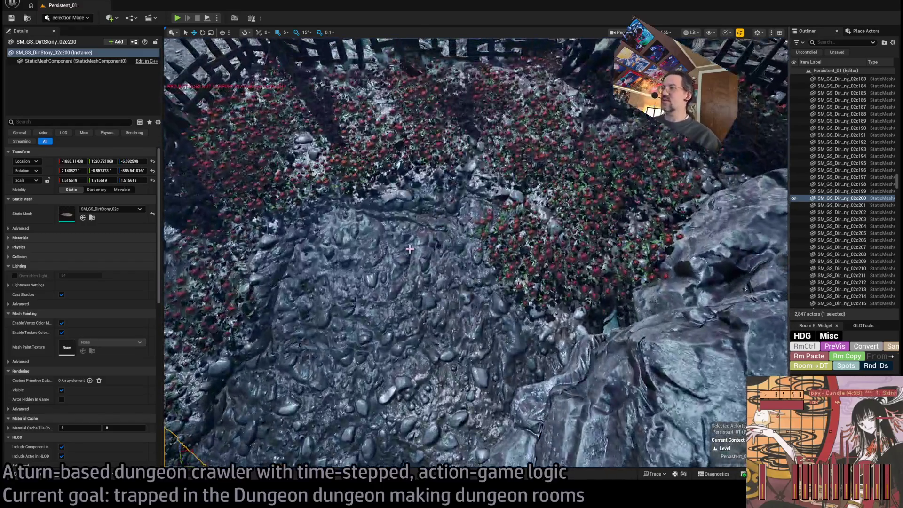
Step: Frame SM_Plane_01a15, then multi-select fog planes Plane, Plane6, Plane8 and Plane10
click(482, 224)
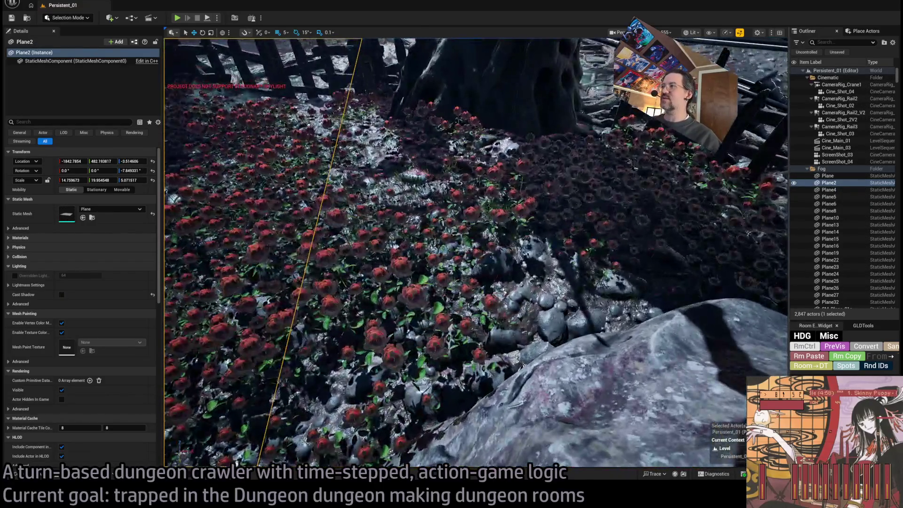
click(482, 224)
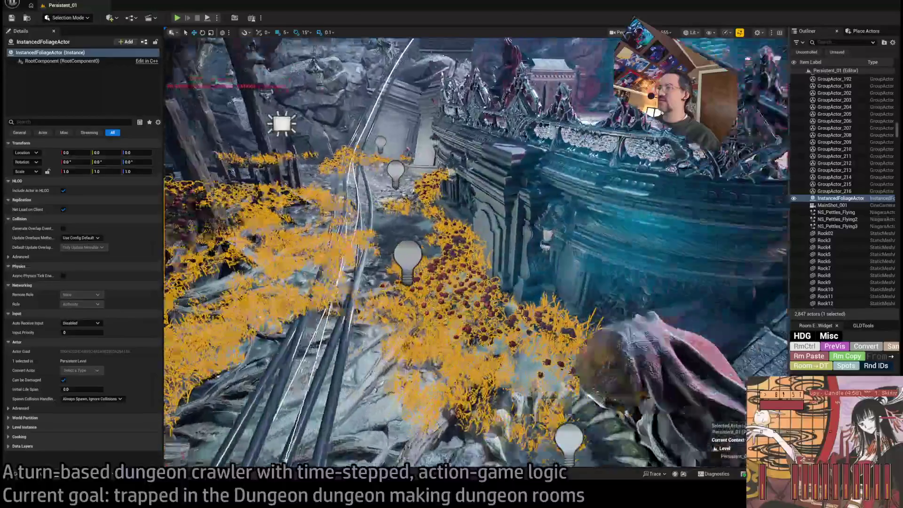
click(482, 224)
key(f)
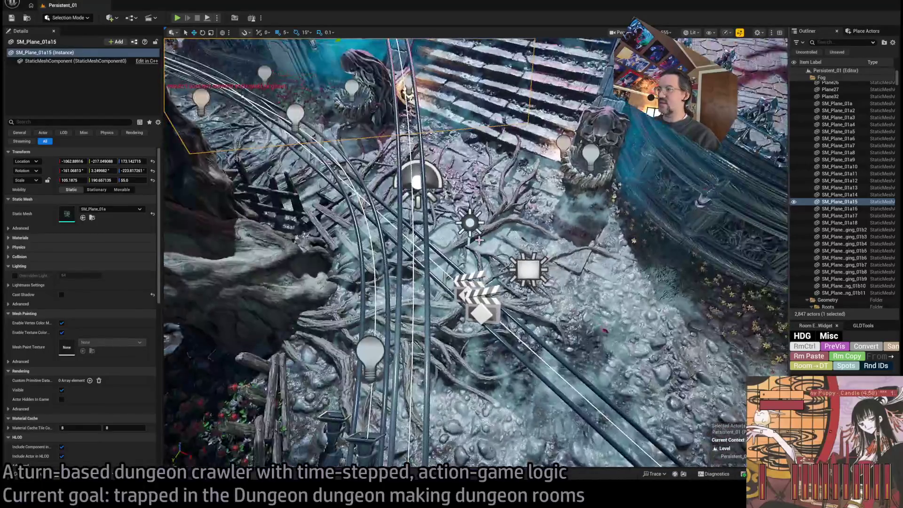
key(ctrl+z)
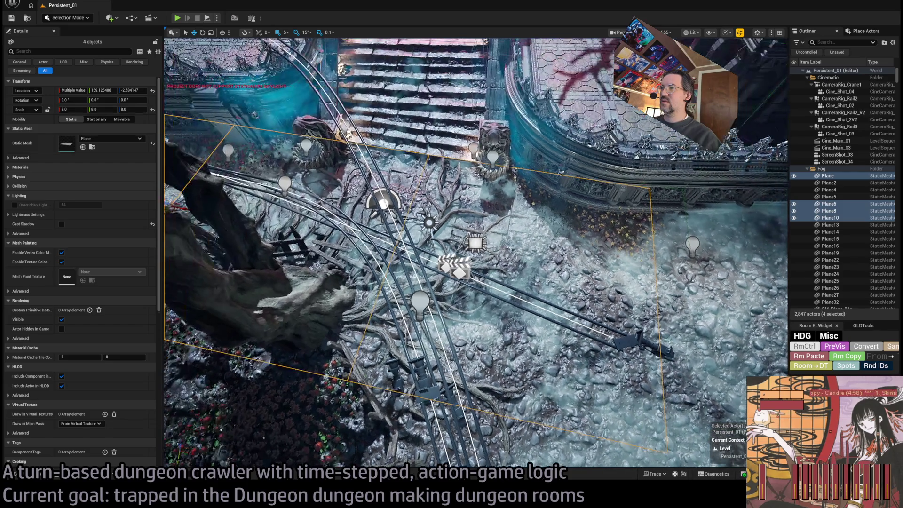
Step: Raise the four selected Fog planes far above the floor
click(429, 223)
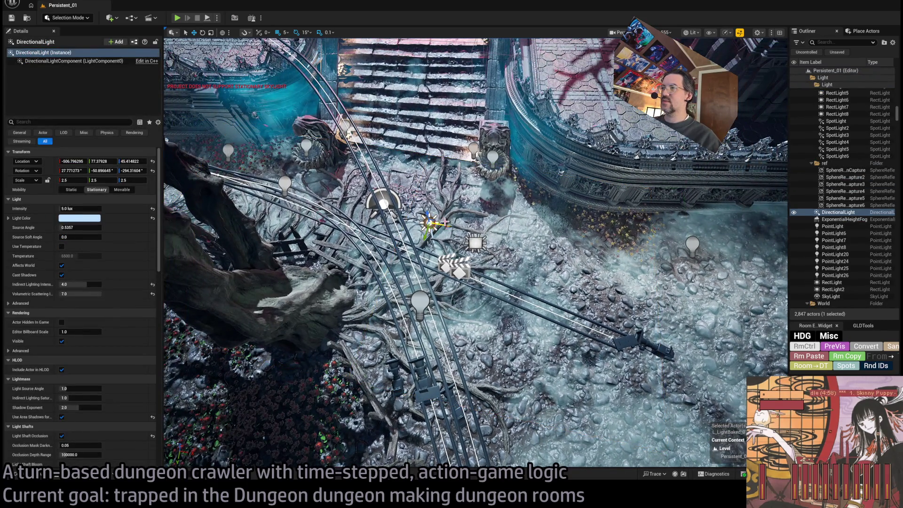
key(ctrl+z)
key(ctrl+z)
key(f)
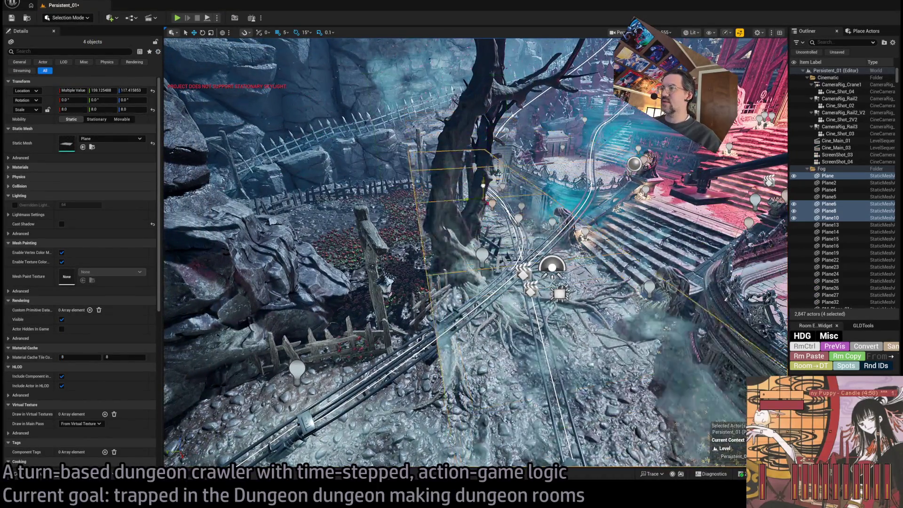
key(ctrl+z)
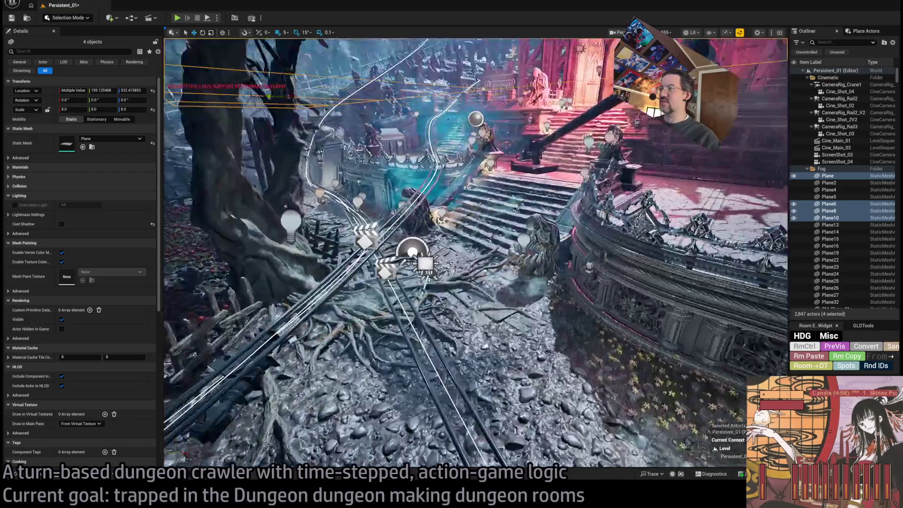
Step: Frame SM_StoneSquares_31, then trial-lift SM_StoneSquares_55 and undo it
key(ctrl+z)
key(f)
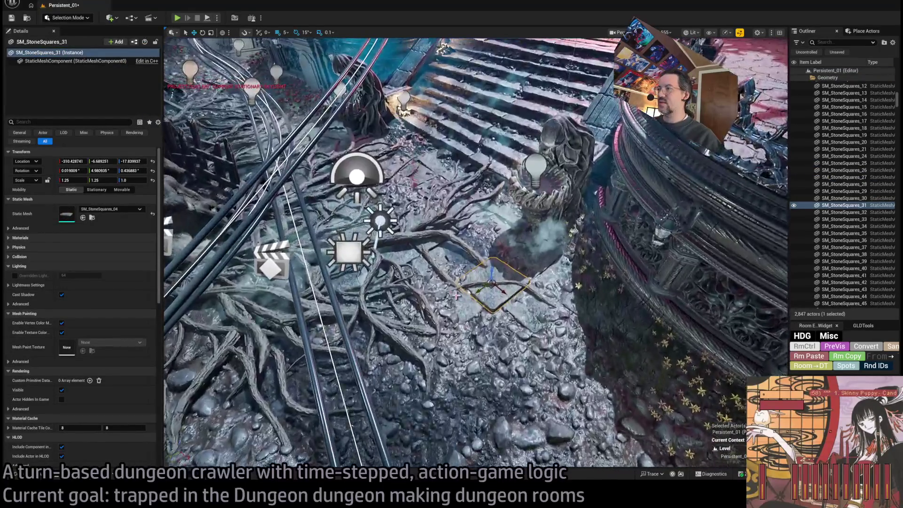
click(480, 286)
drag(459, 297, 454, 188)
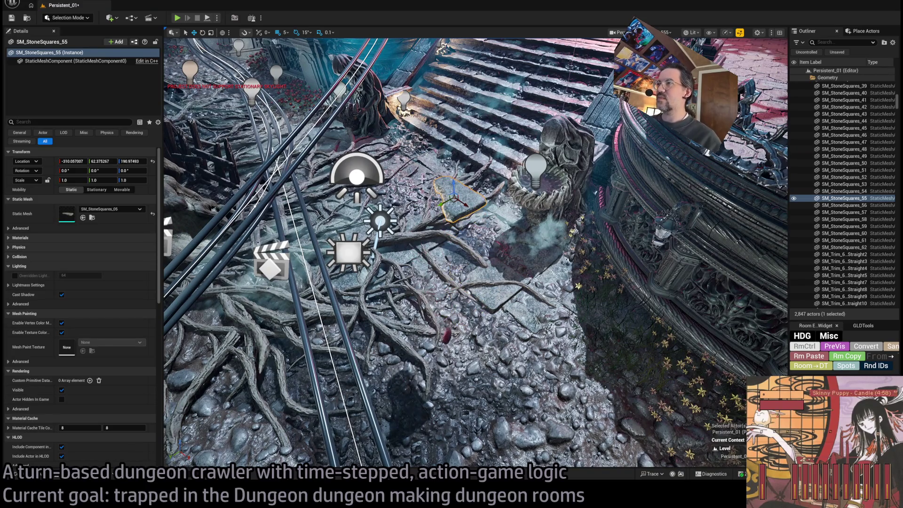
key(ctrl+z)
key(ctrl+z)
key(f)
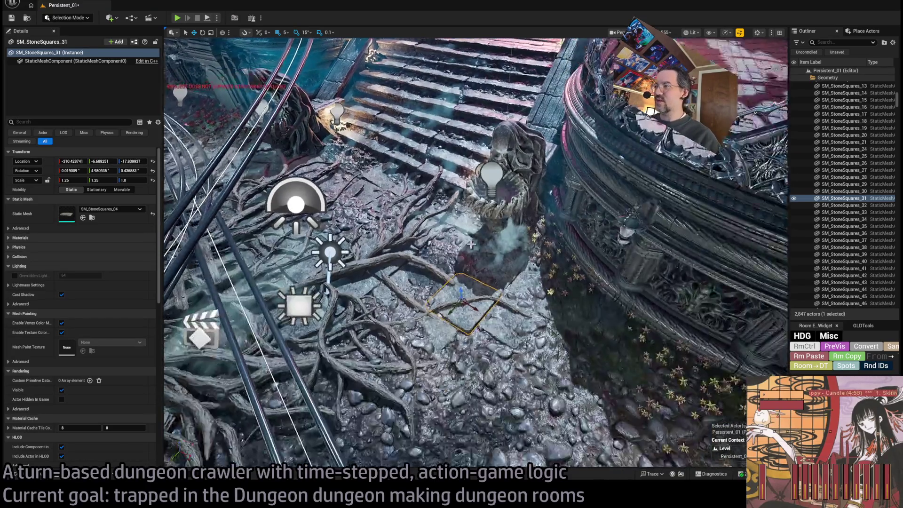
Step: Select fog plane Plane5 and raise it high above the ground
key(ctrl+z)
key(ctrl+z)
key(ctrl+z)
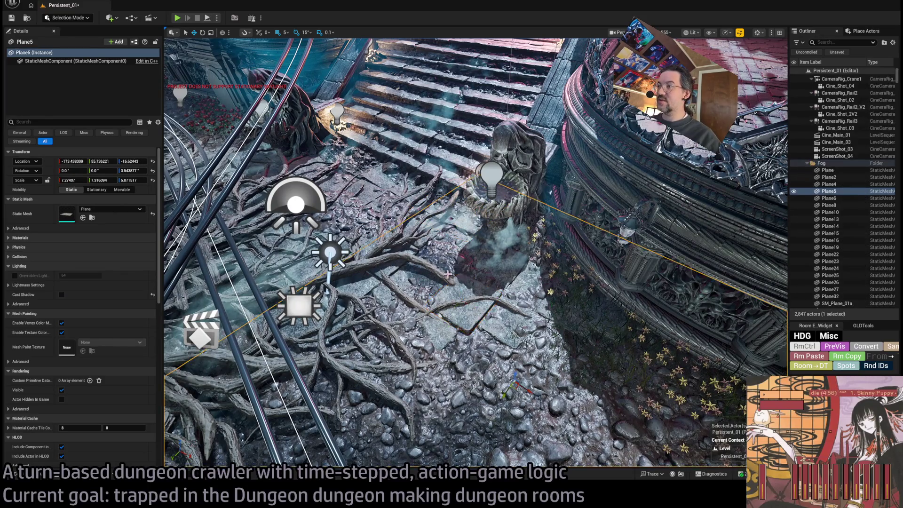
key(f)
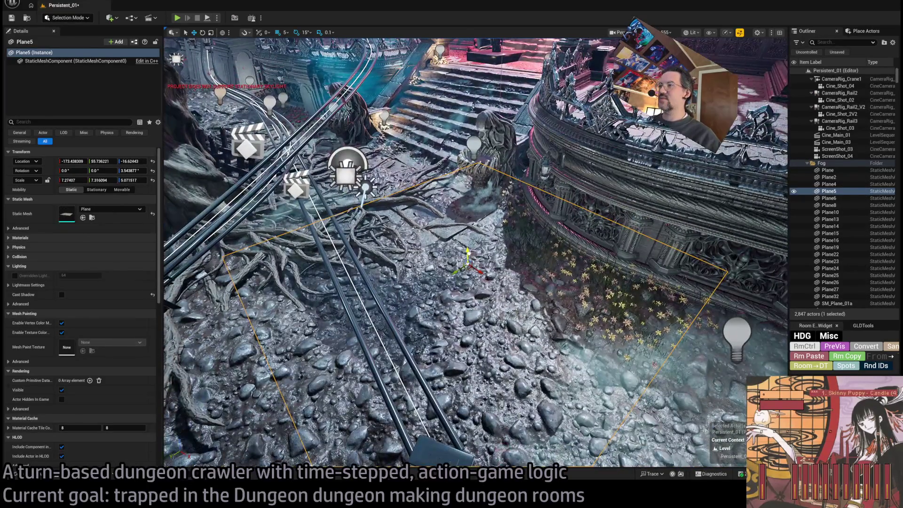
key(ctrl+z)
key(f)
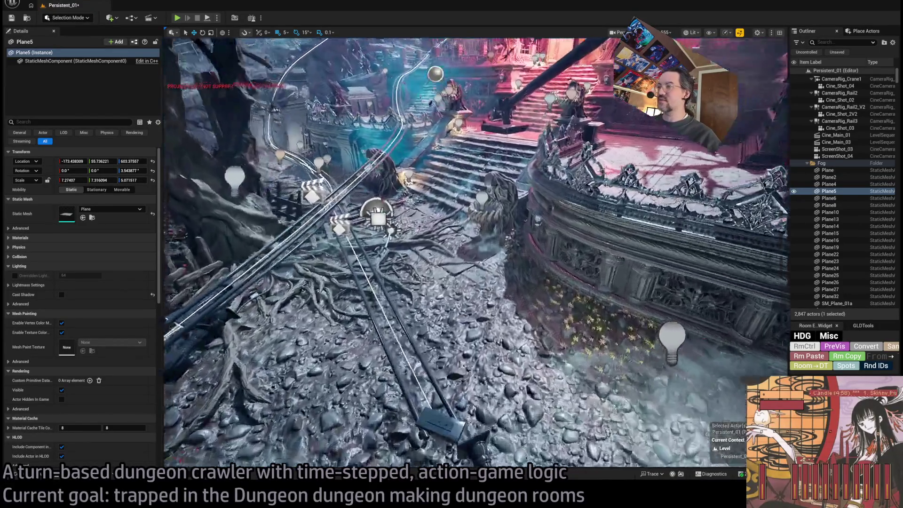
Step: Select ground mesh SM_GS_DirtStony_02c65 and ten dirt-and-stone meshes, viewing the dungeon structure
click(520, 247)
key(f)
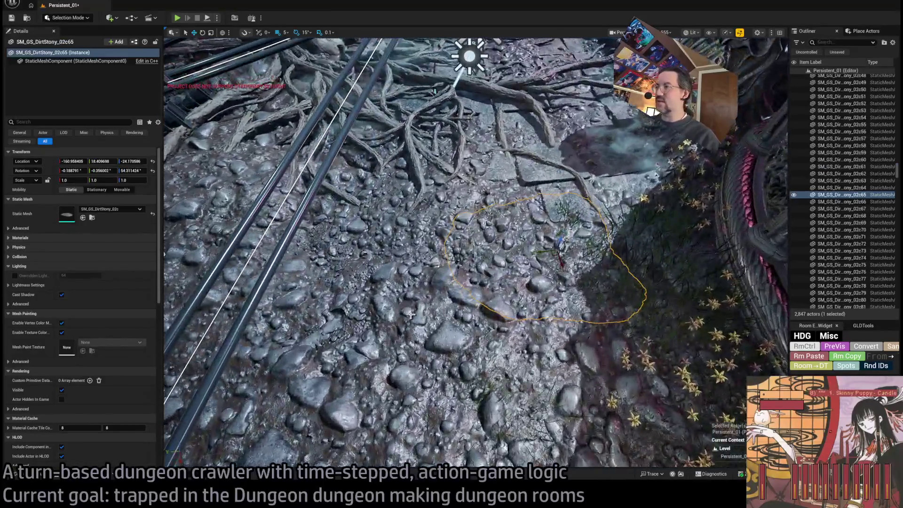
click(509, 272)
drag(463, 298, 349, 289)
Step: Lift SM_GS_DirtStony_02c64 and SM_GS_DirtStony_02c65 off the floor, then select rock SM_GS_DirtStony_02b3
click(377, 297)
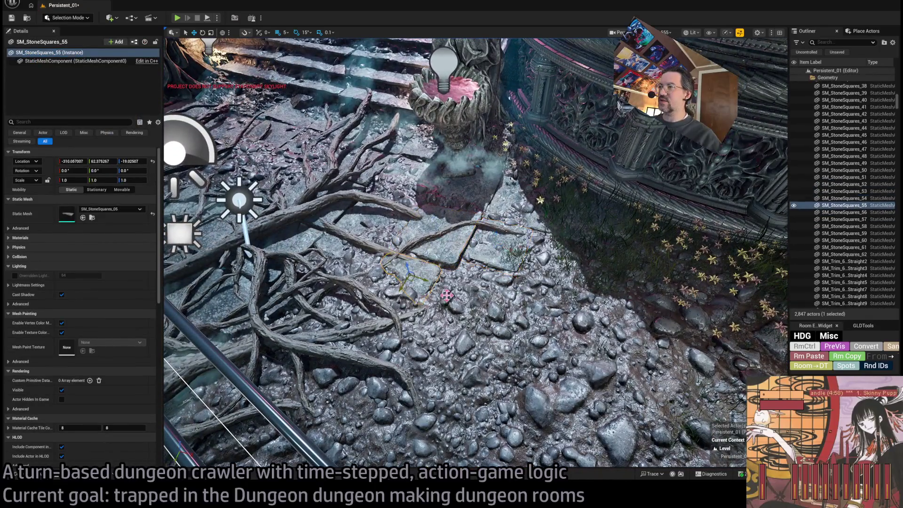
click(466, 308)
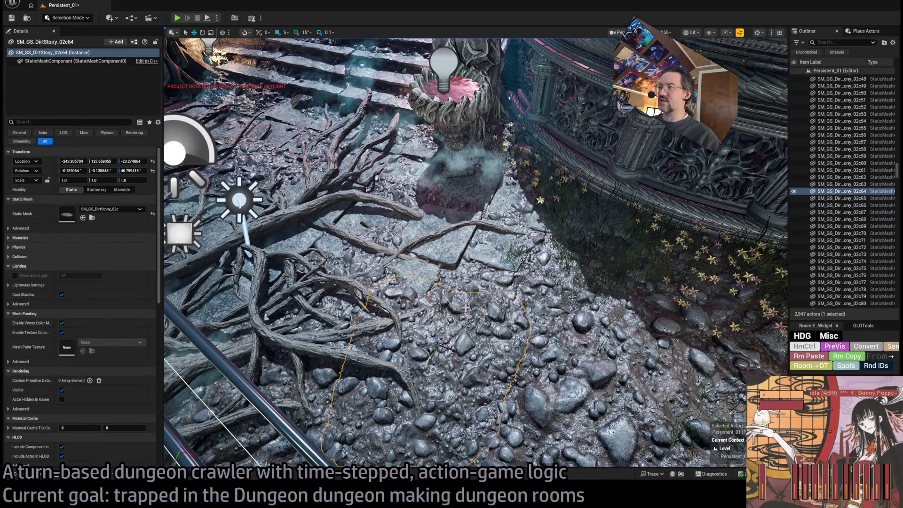
drag(437, 339, 399, 187)
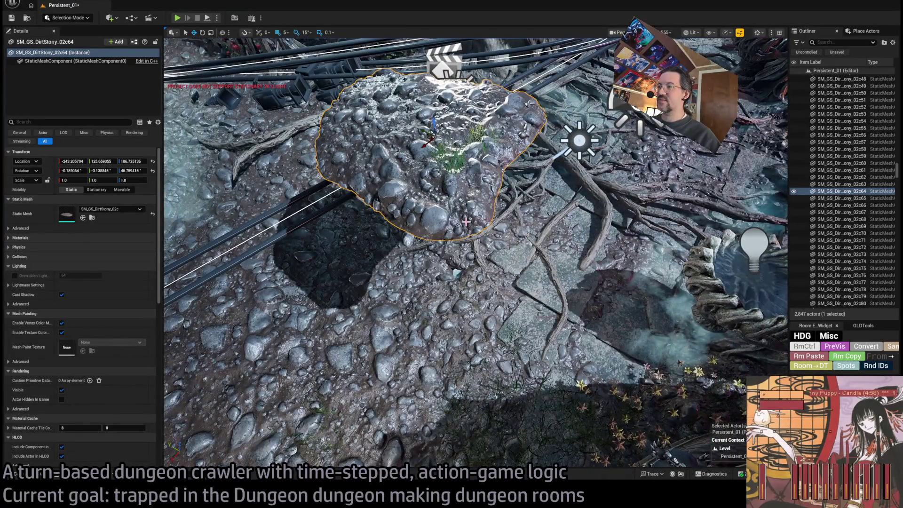
click(473, 346)
drag(478, 355, 484, 228)
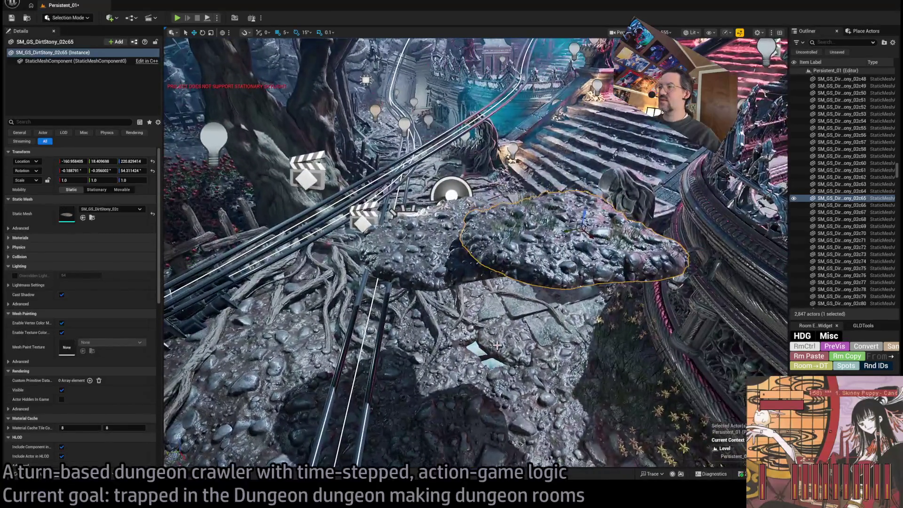
click(525, 334)
click(512, 179)
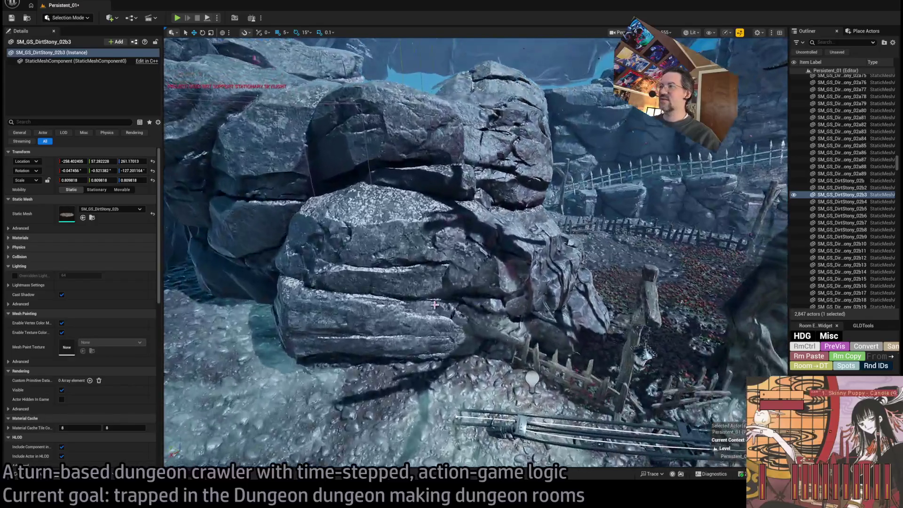
Step: Sink rock wall SM_RockWall01a93 lower into the ground, then ease it partway back up
click(377, 235)
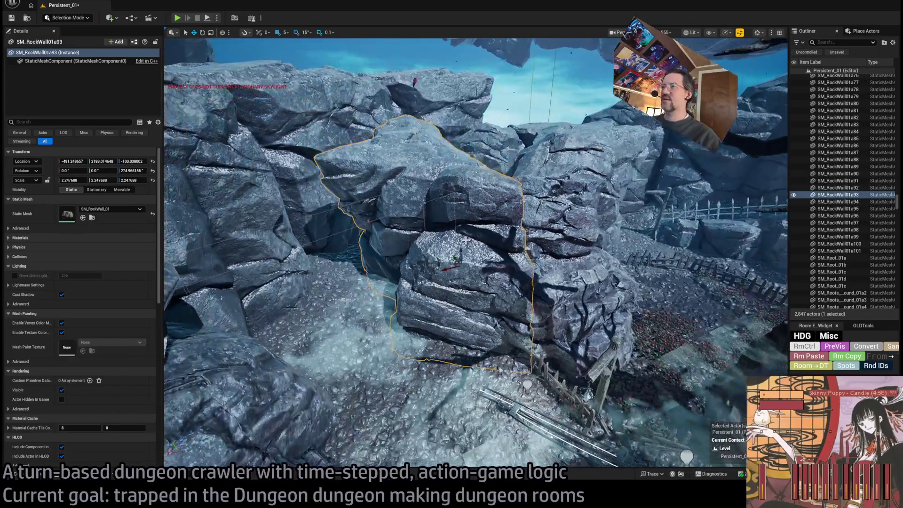
drag(466, 239, 466, 261)
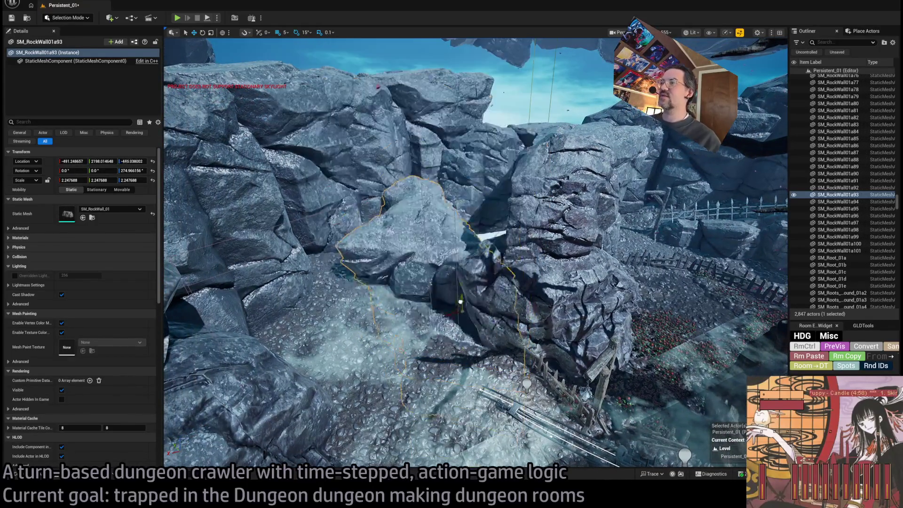
drag(492, 306, 511, 293)
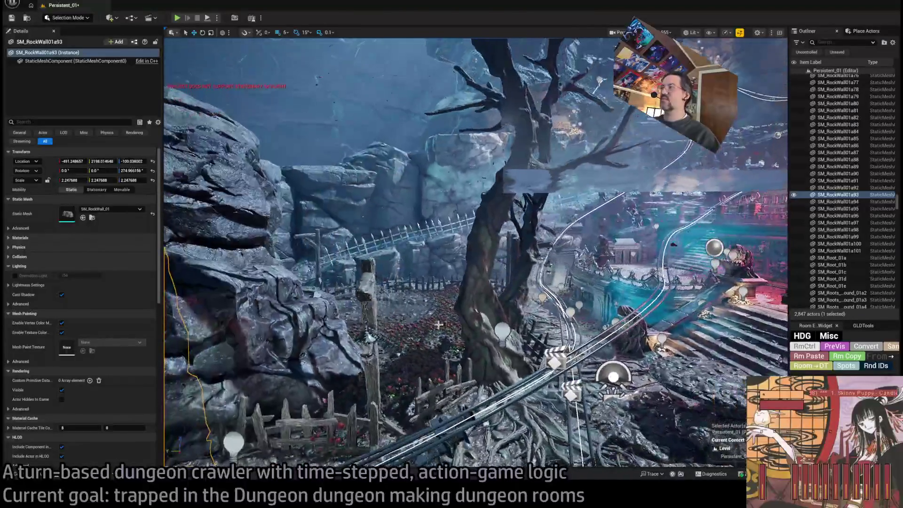
Step: Raise tree SM_Tree01a3 a little, then select floor trim SM_Trim_600x300_01a_Straight3
click(489, 330)
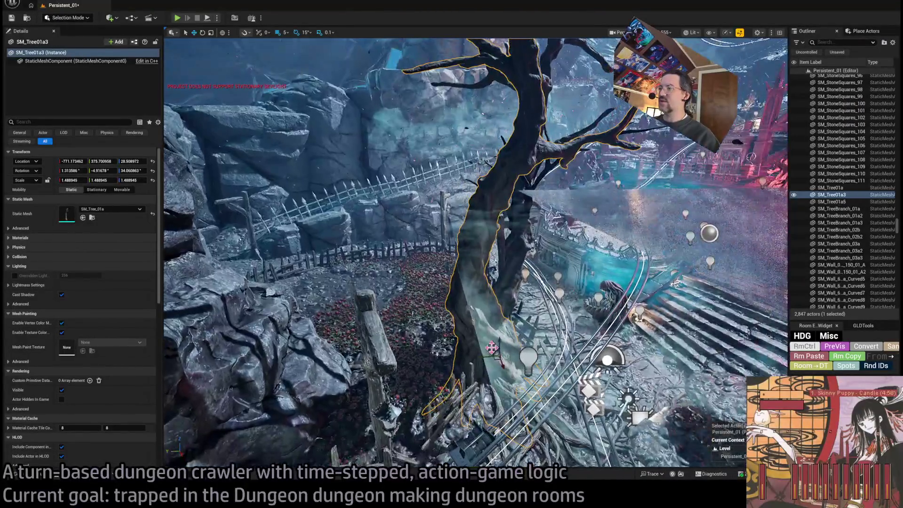
mouse_move(500, 333)
mouse_down()
mouse_move(469, 300)
mouse_move(475, 273)
mouse_up()
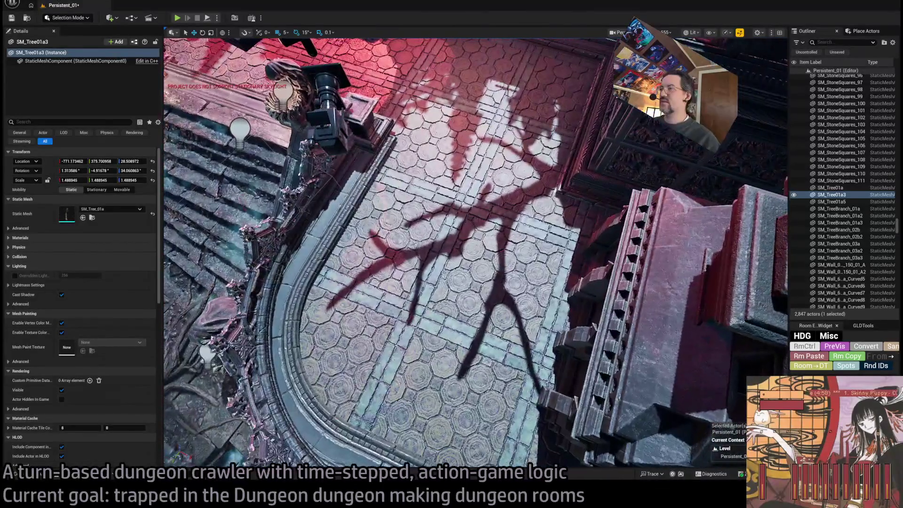
click(282, 283)
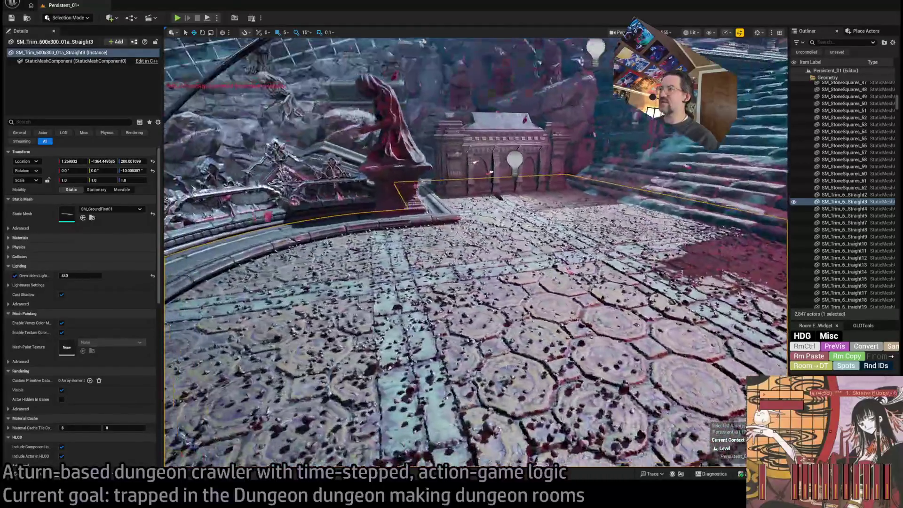
drag(475, 254, 532, 254)
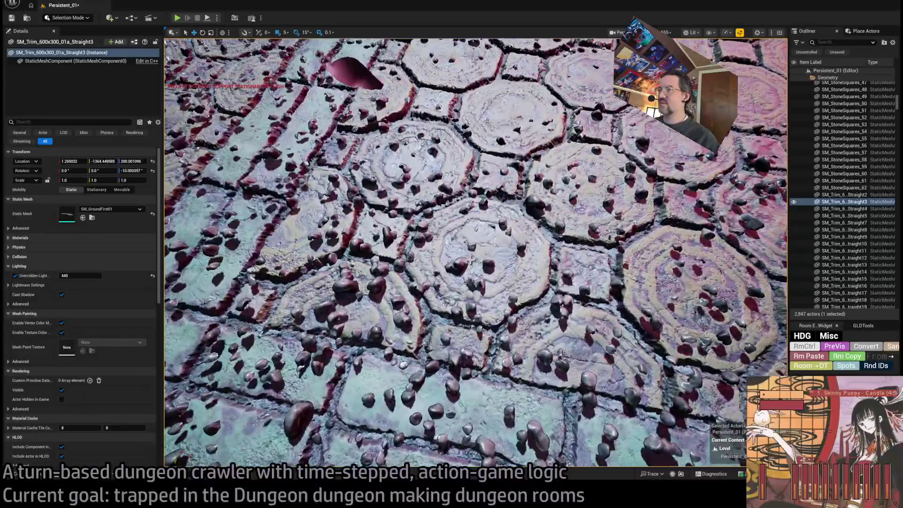
click(463, 262)
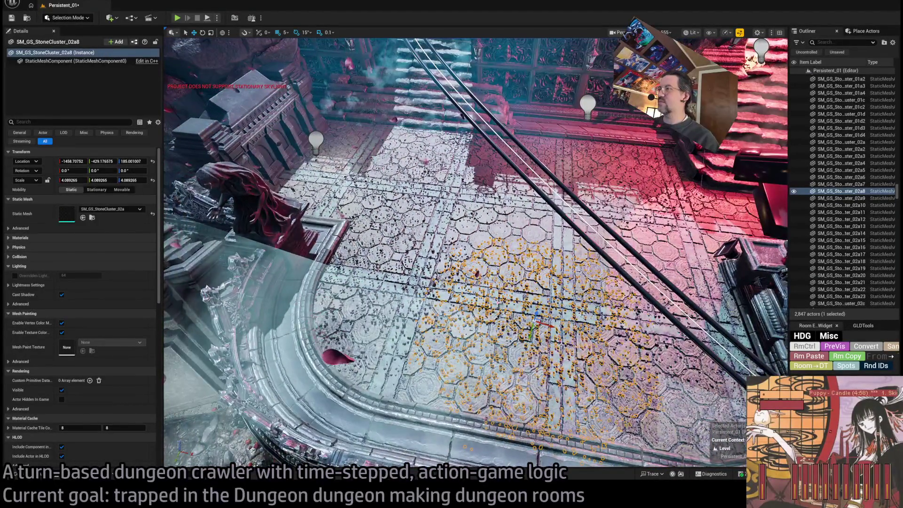
mouse_move(475, 254)
mouse_down()
mouse_move(489, 245)
mouse_move(499, 264)
mouse_move(490, 291)
mouse_move(447, 240)
mouse_move(442, 249)
mouse_up()
key(End)
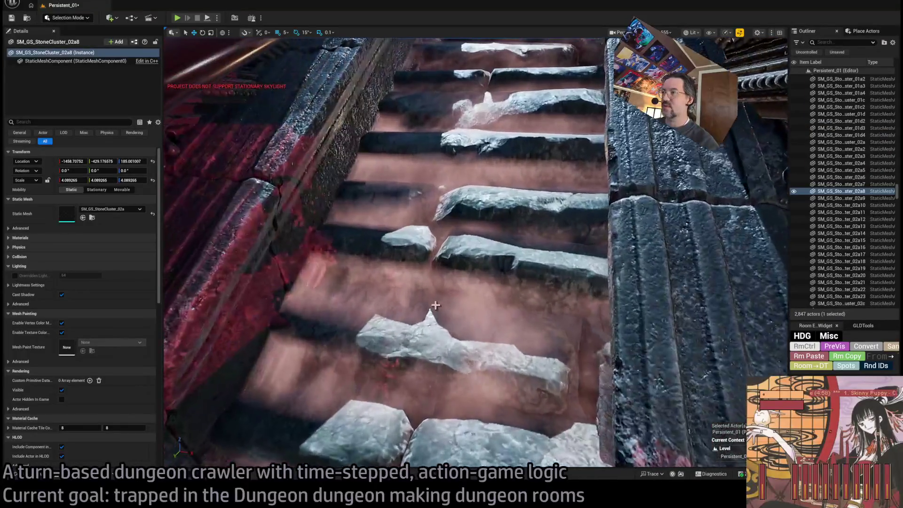
click(320, 294)
key(f)
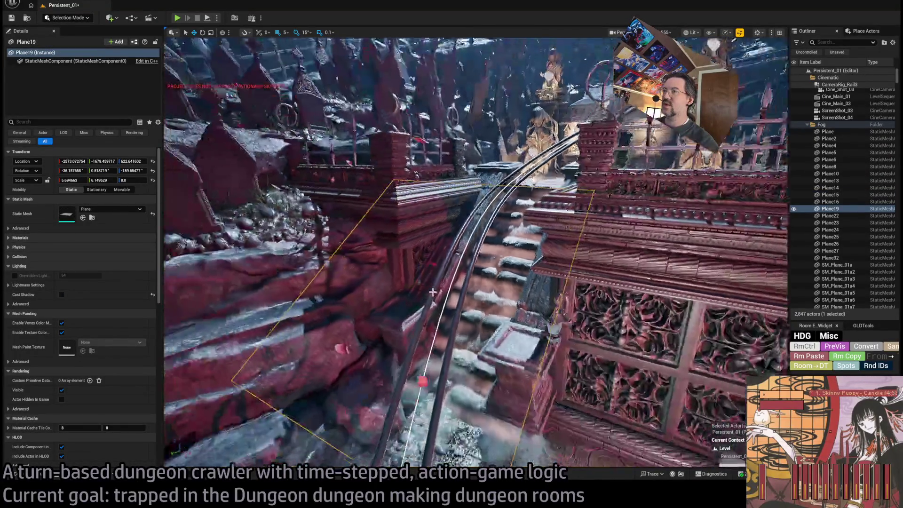
key(ctrl+z)
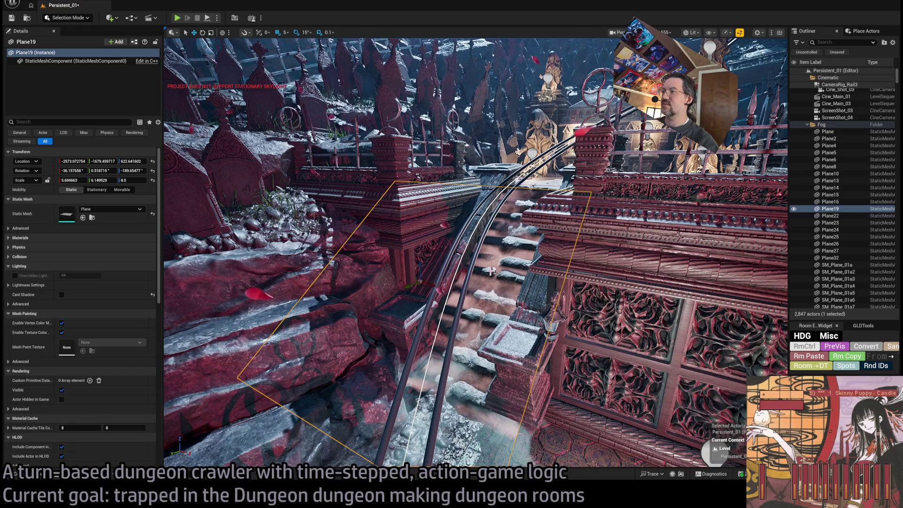
click(508, 286)
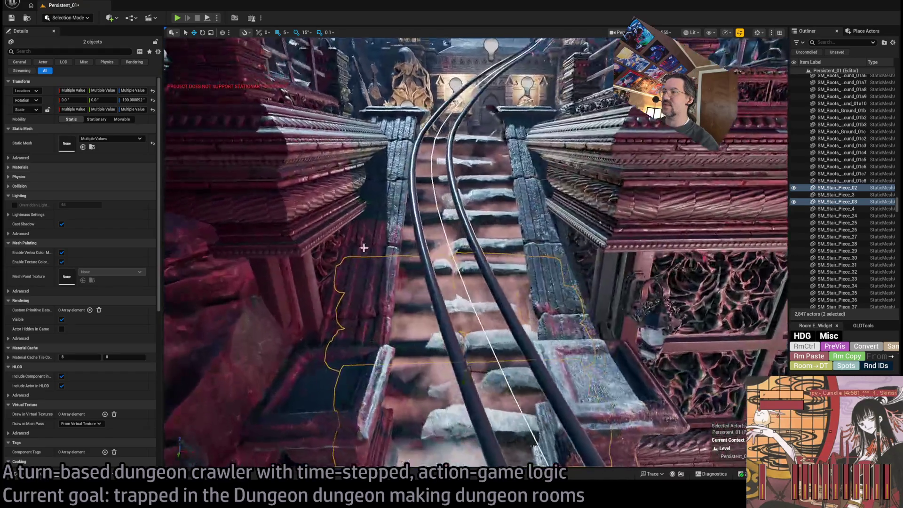
click(397, 276)
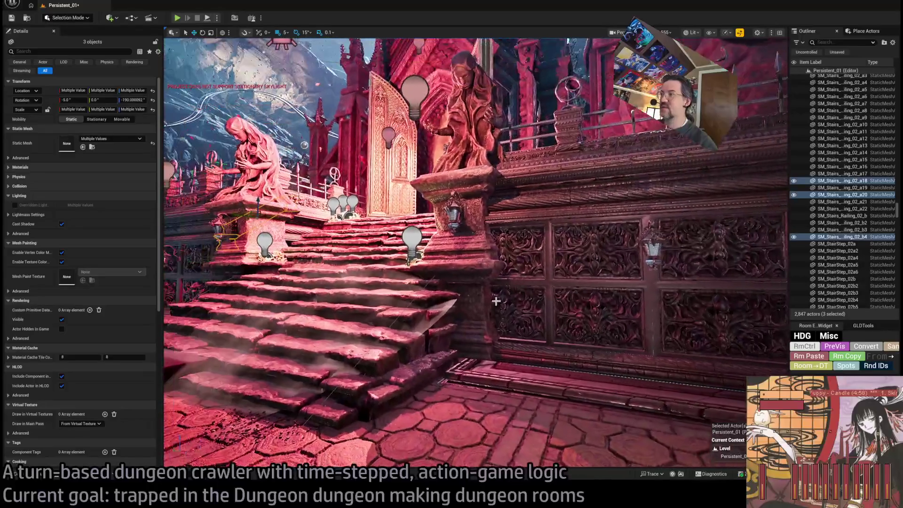
Step: Hide railing block SM_Stairs_Railing_02_a8 and select the praying statue to view its surroundings
click(493, 312)
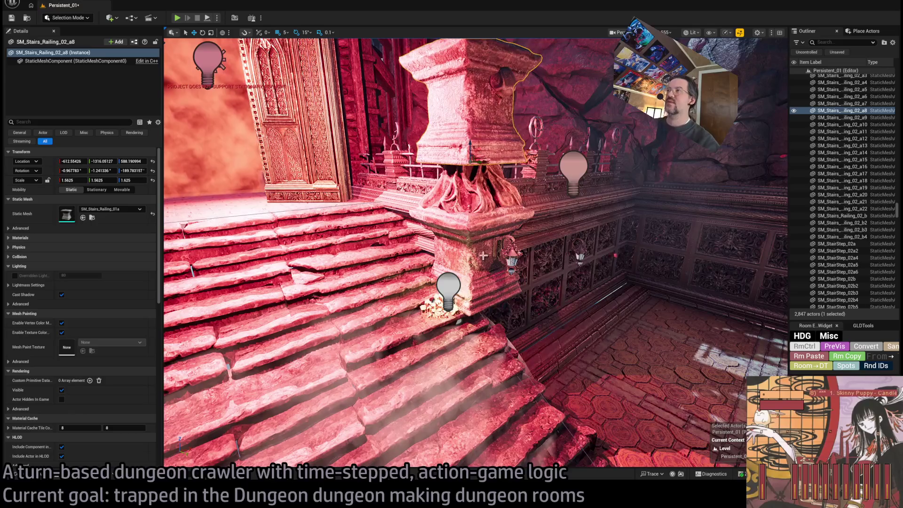
key(h)
click(476, 272)
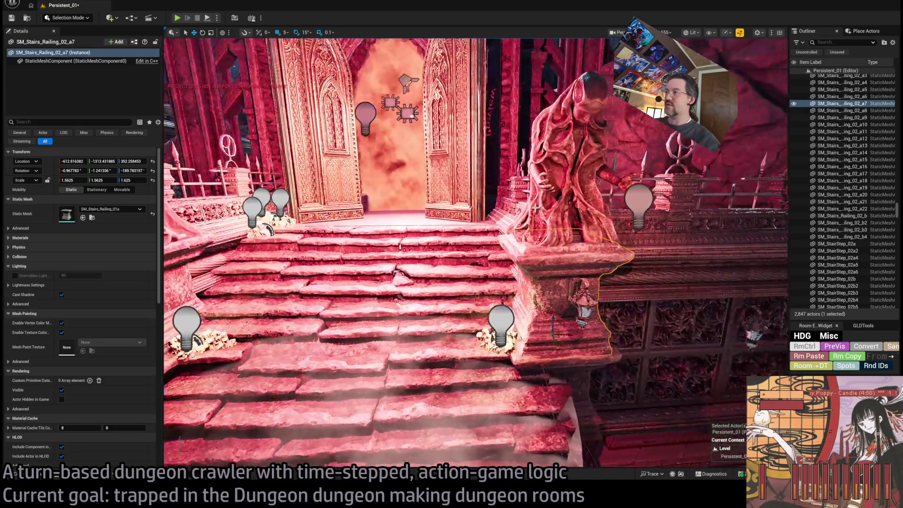
click(537, 207)
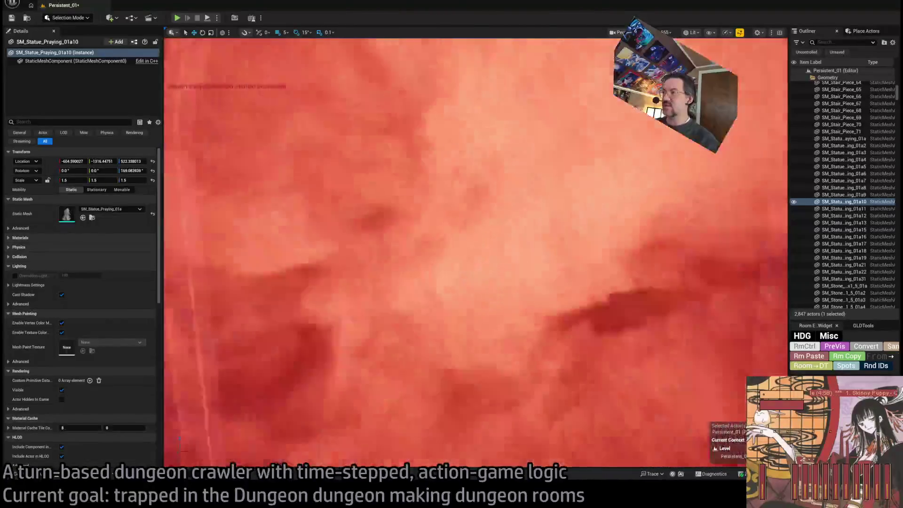
key(s)
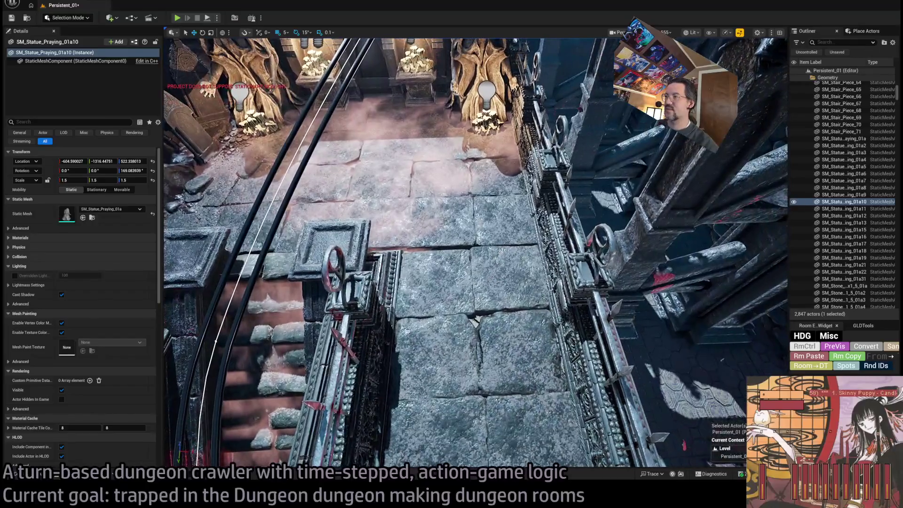
Step: Lift the six SM_StoneSquares floor tiles, then drop them back onto the floor with End
click(475, 324)
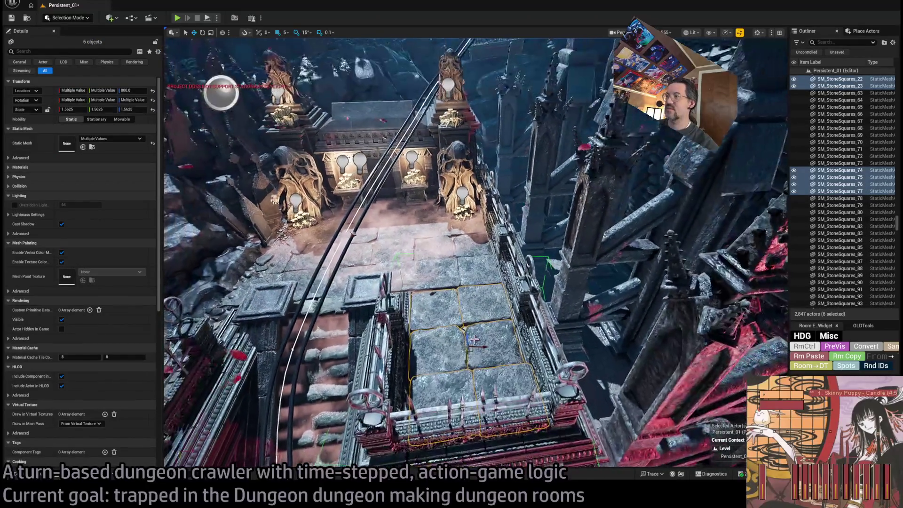
drag(462, 267, 442, 174)
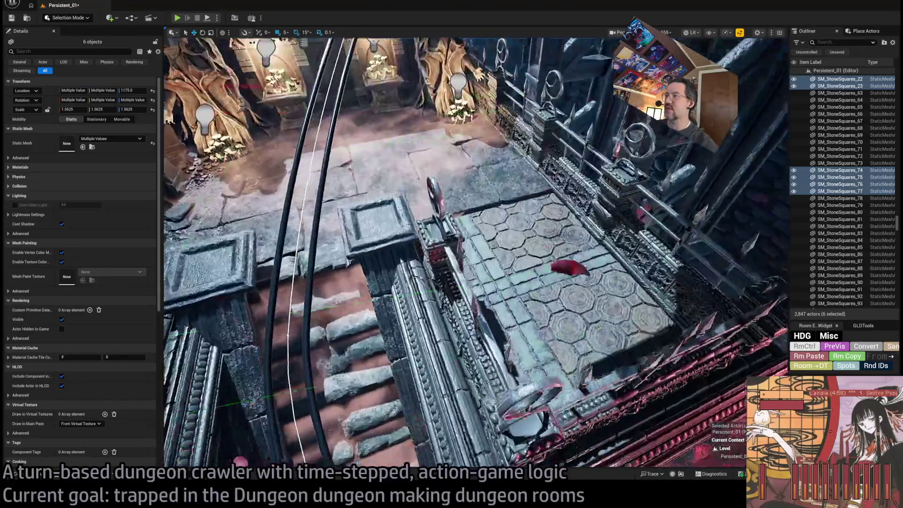
key(End)
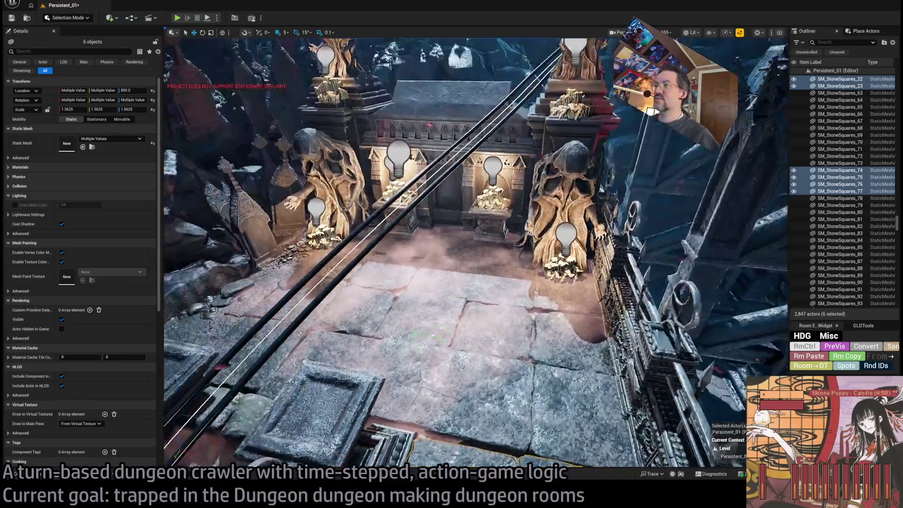
Step: Test-lift the fog plane and undo, then raise the six tiles and lower them to Z 800
click(536, 346)
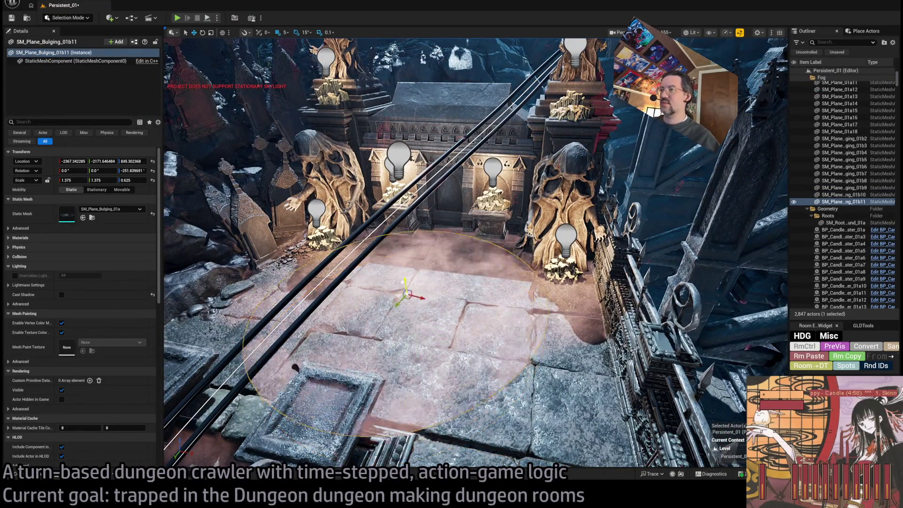
drag(403, 282, 385, 144)
key(ctrl+z)
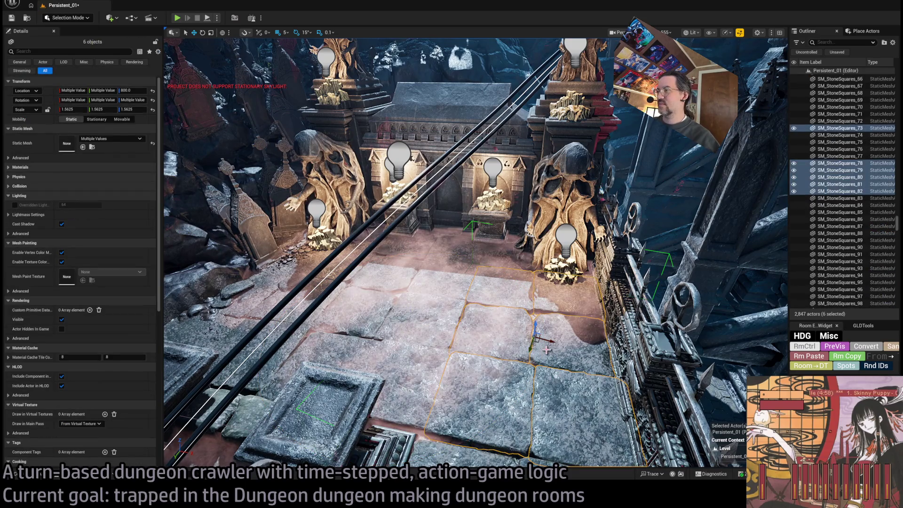
drag(534, 329, 554, 188)
drag(549, 131, 514, 320)
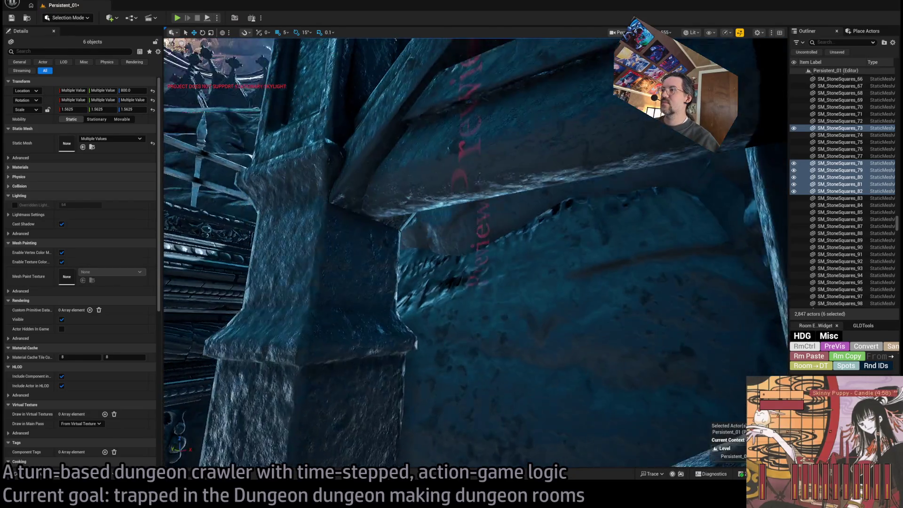
scroll(512, 272, up, 5)
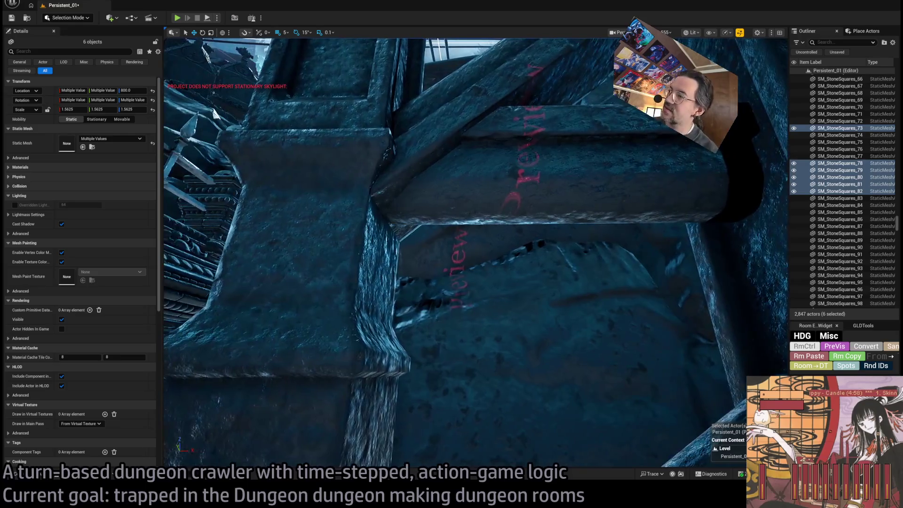
scroll(475, 252, down, 10)
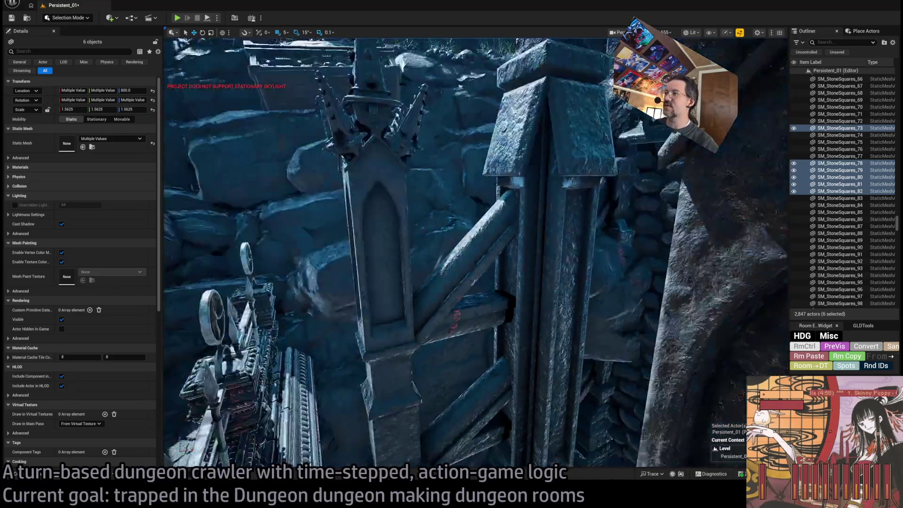
scroll(475, 252, up, 8)
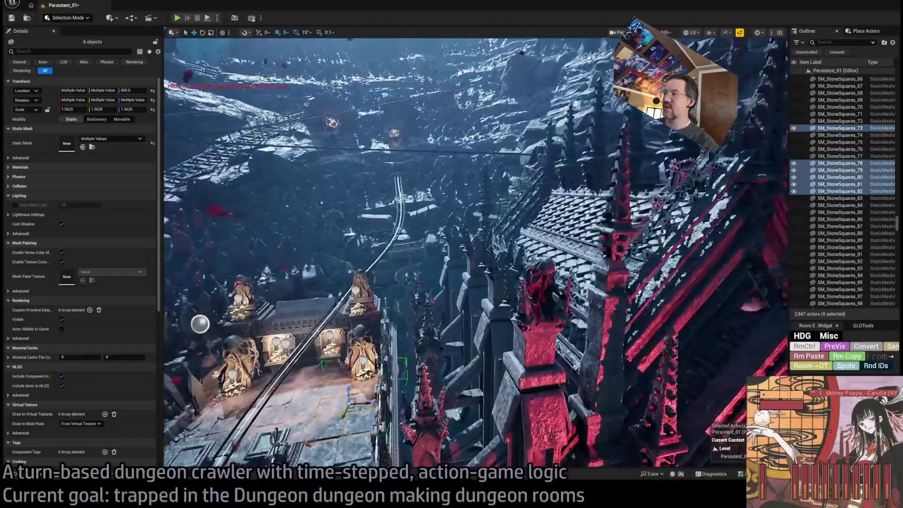
scroll(475, 251, down, 5)
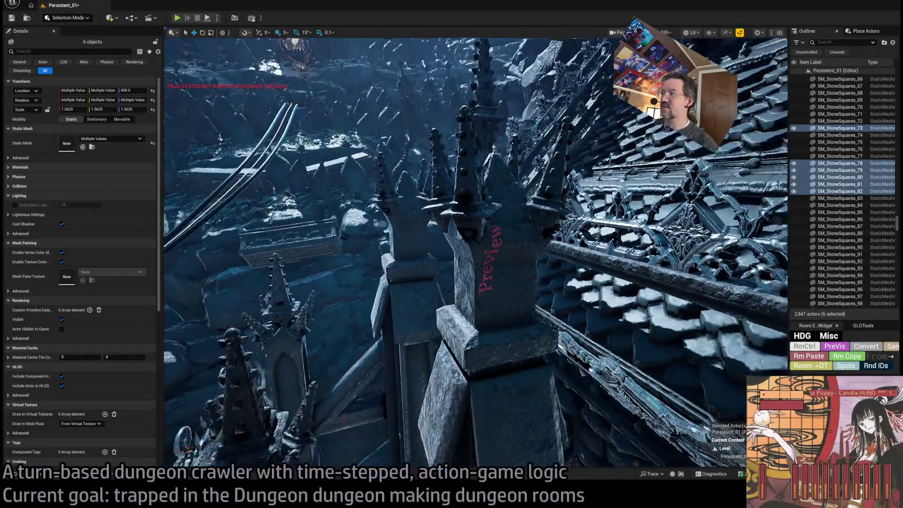
scroll(475, 252, up, 6)
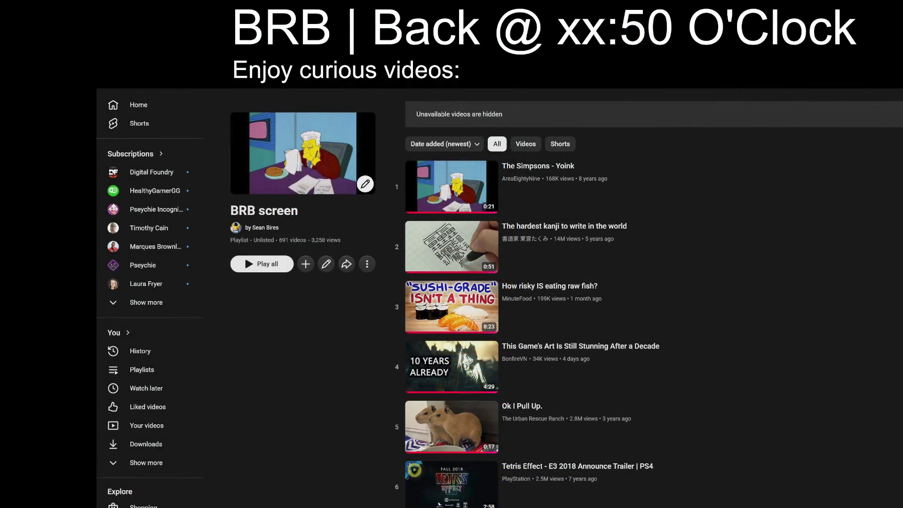
Step: Turn on Shuffle for the playing BRB screen playlist
key(BackSpace)
key(BackSpace)
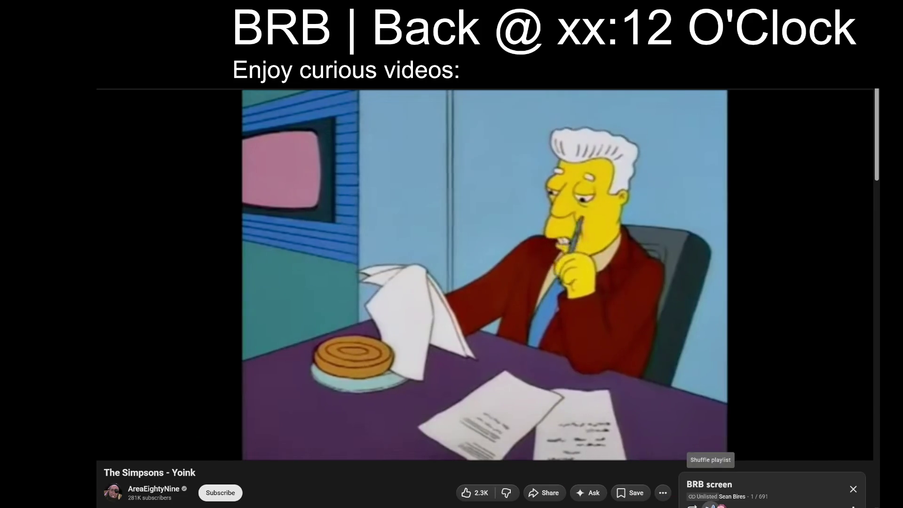
click(710, 506)
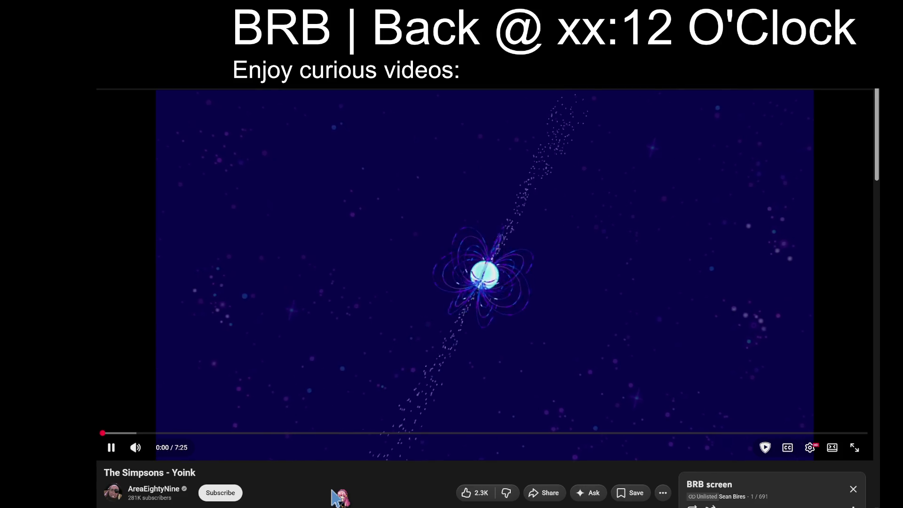
click(407, 90)
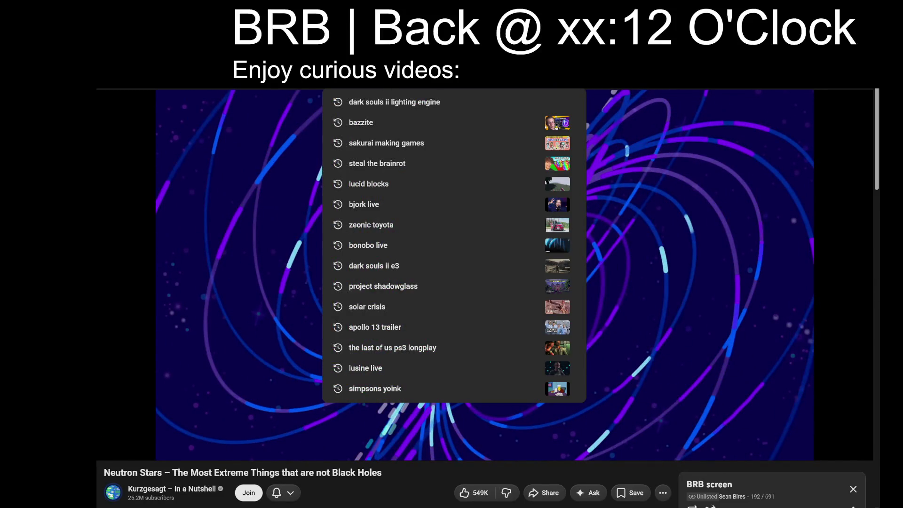
Step: Search 'digitalfoundry', open the Penny's Big Breakaway deep dive, restart it and enable captions
text(digitalfoundry)
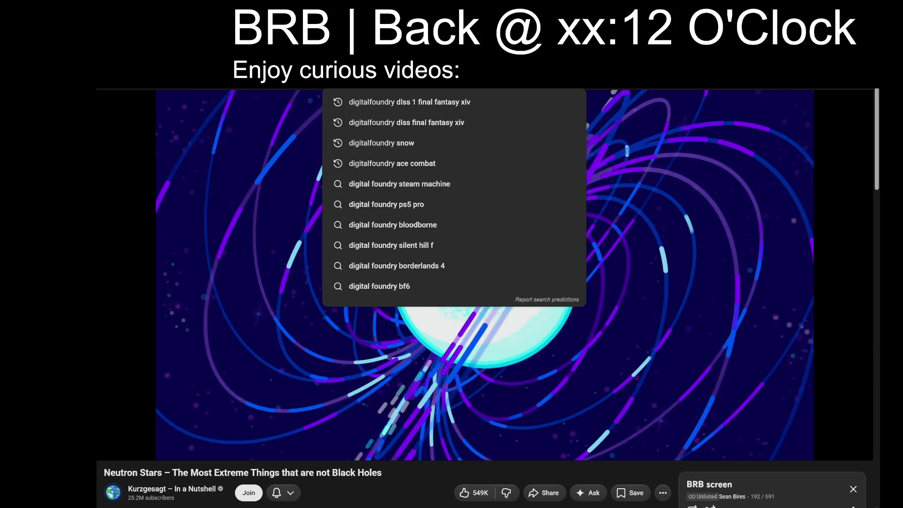
key(Return)
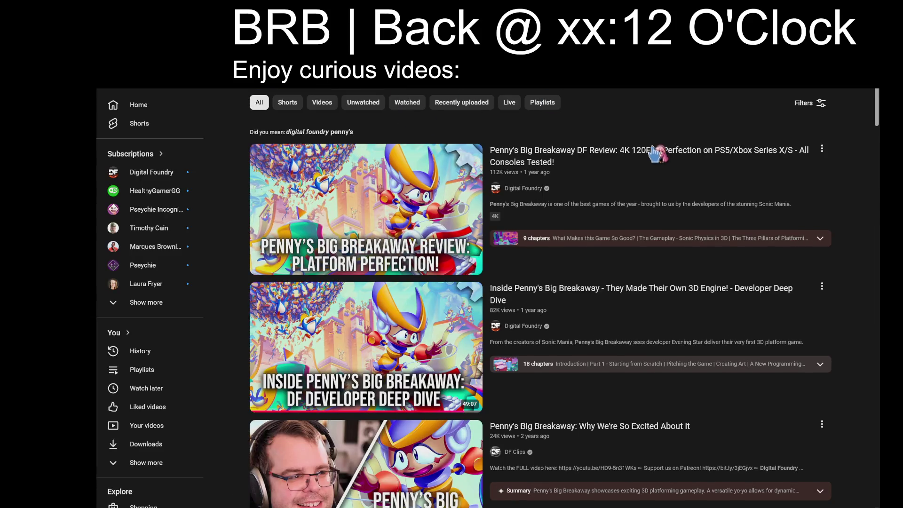
key(alt+Left)
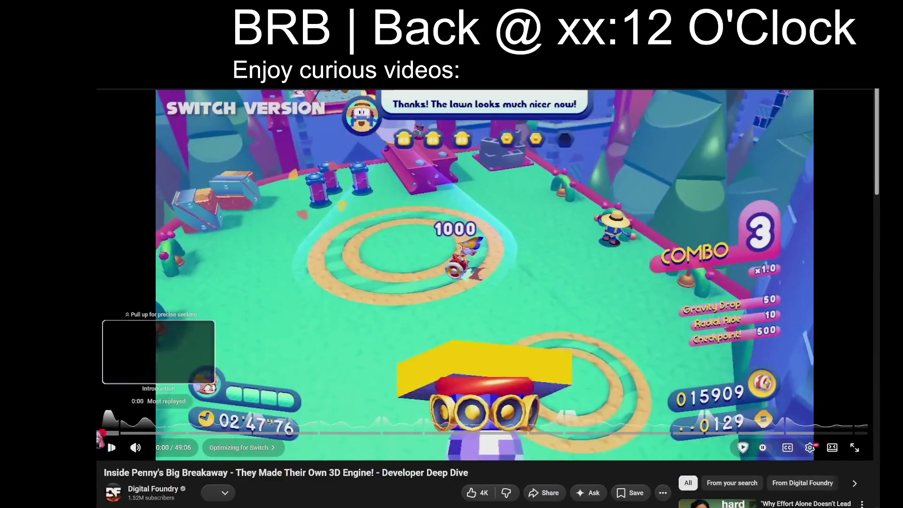
click(103, 433)
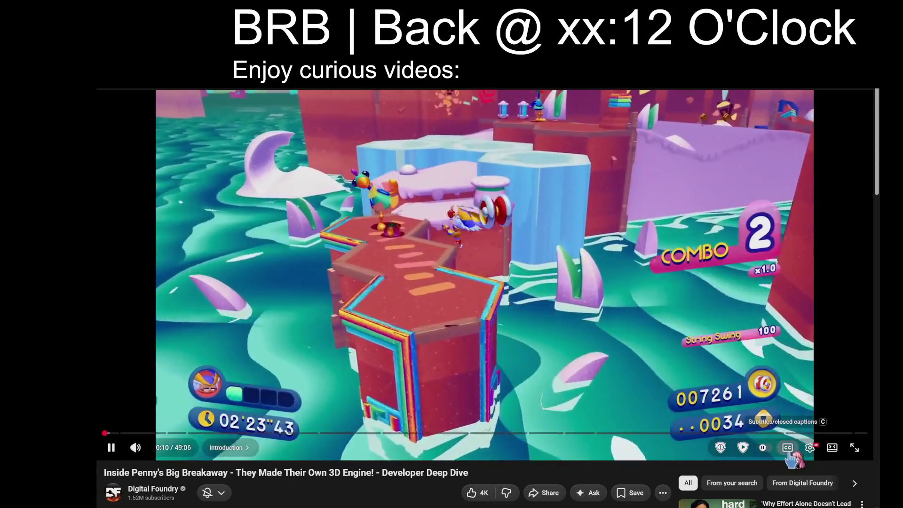
key(c)
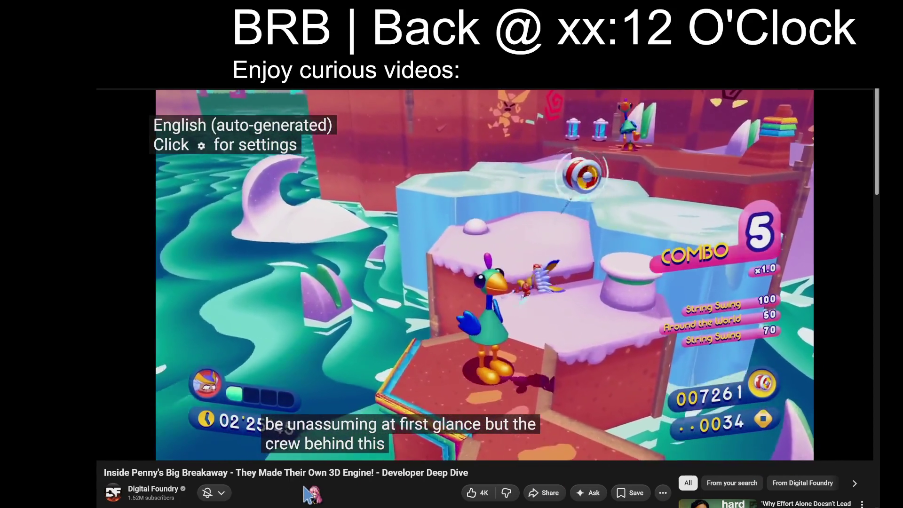
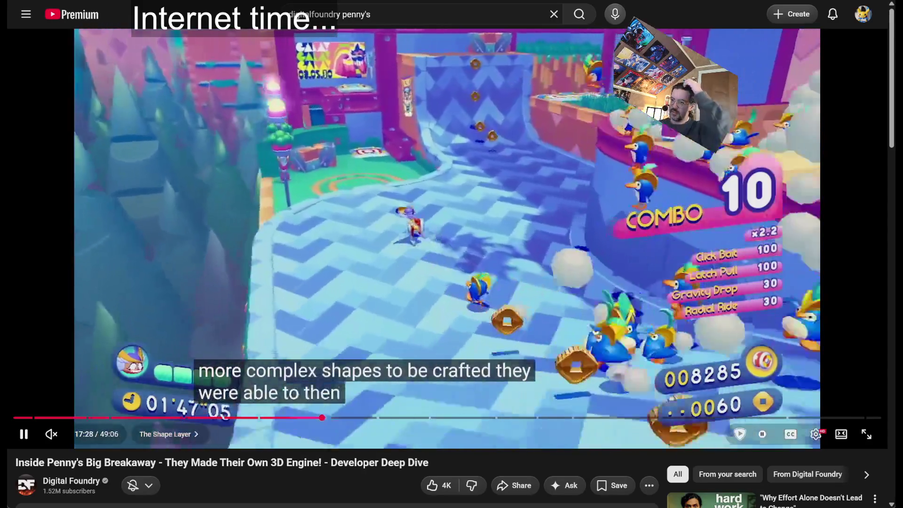
Step: Expand the Penny's Big Breakaway deep dive's description, then resume the video with K
scroll(266, 363, down, 4)
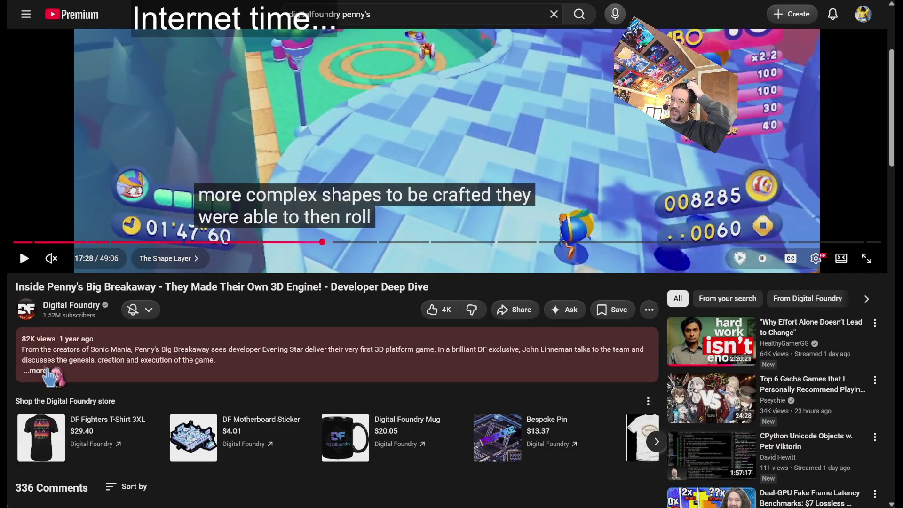
click(175, 358)
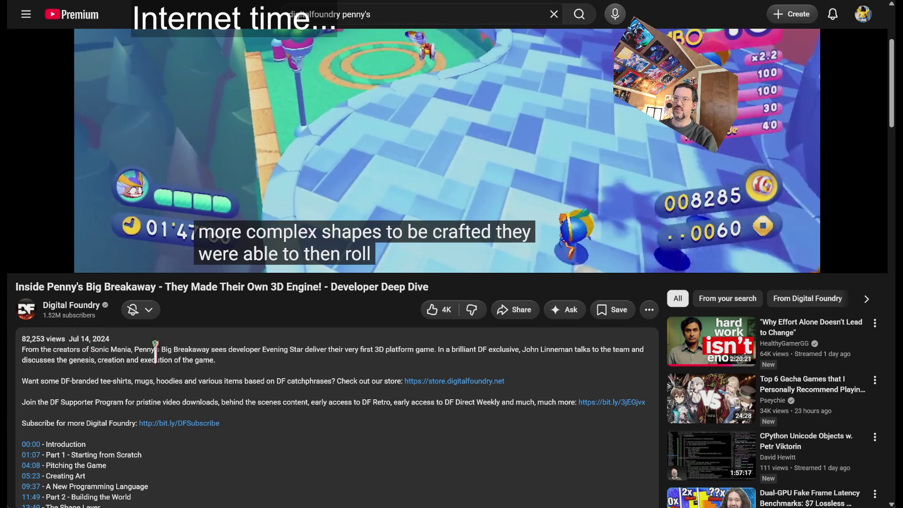
scroll(407, 427, up, 4)
key(k)
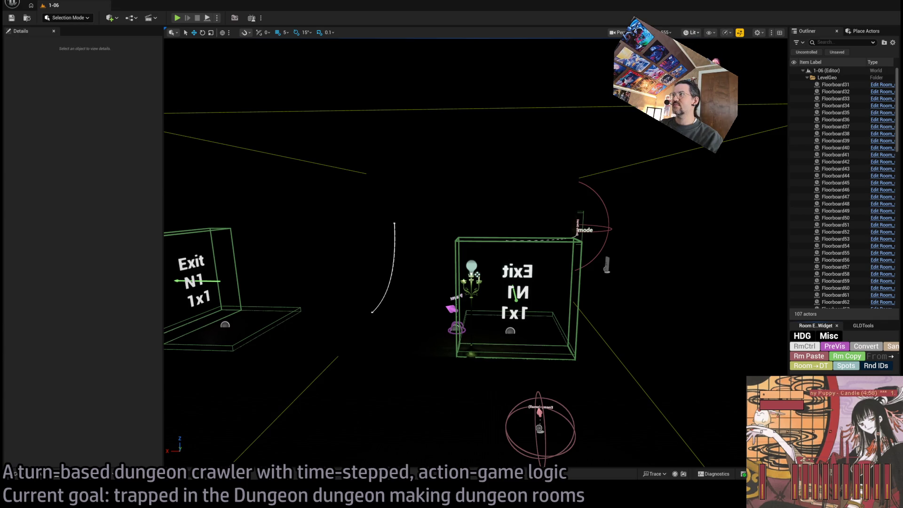
Step: Switch the viewport from Lit to Unlit with Alt+3 to reveal the wooden wall textures
key(alt+3)
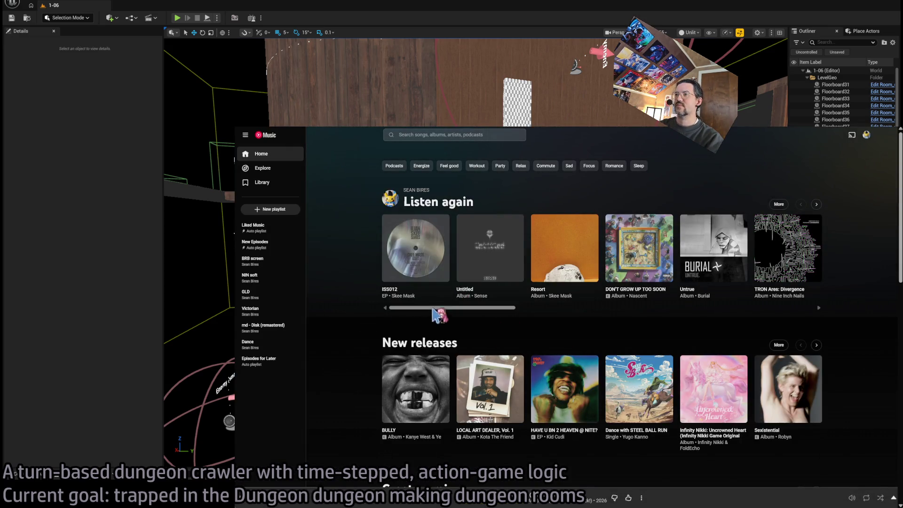
Step: Search 'thriller', open Michael Jackson's Thriller album, and shrink YouTube Music to a mini player
mouse_move(445, 309)
mouse_down()
mouse_move(663, 306)
mouse_move(784, 321)
mouse_up()
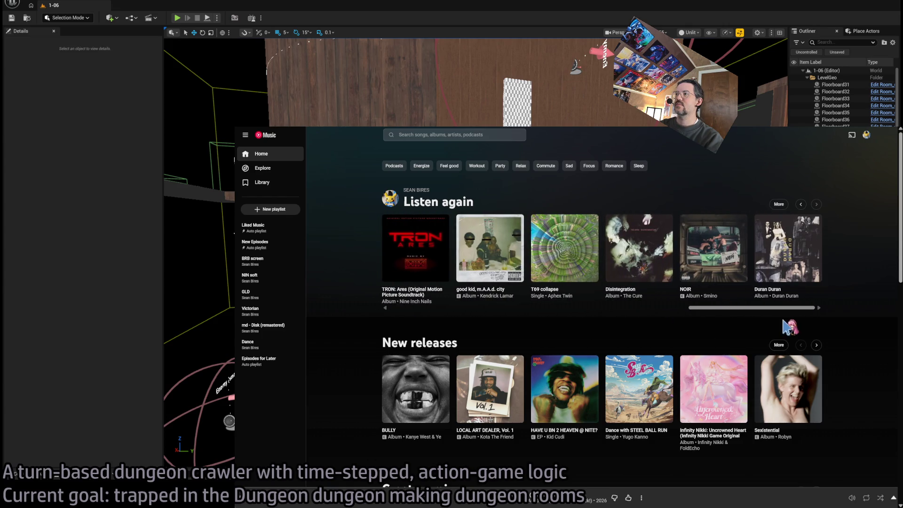
click(475, 135)
text(thriller)
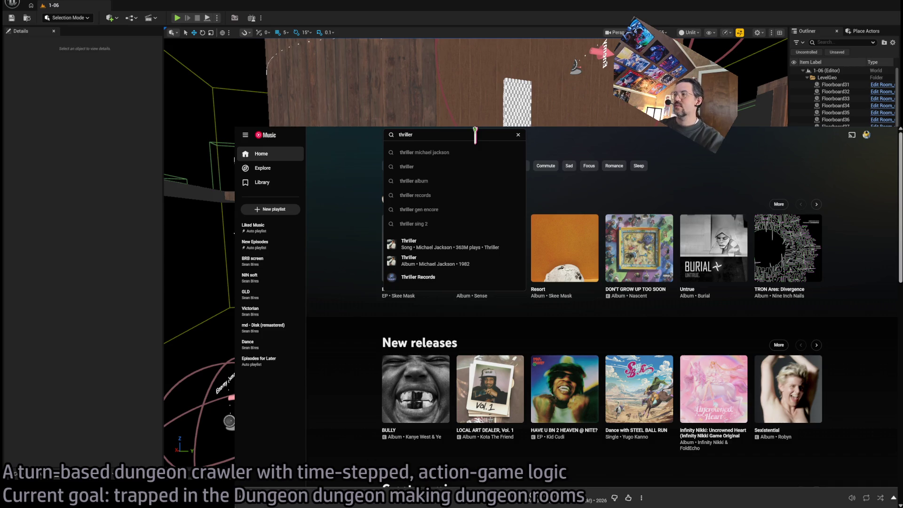
click(817, 346)
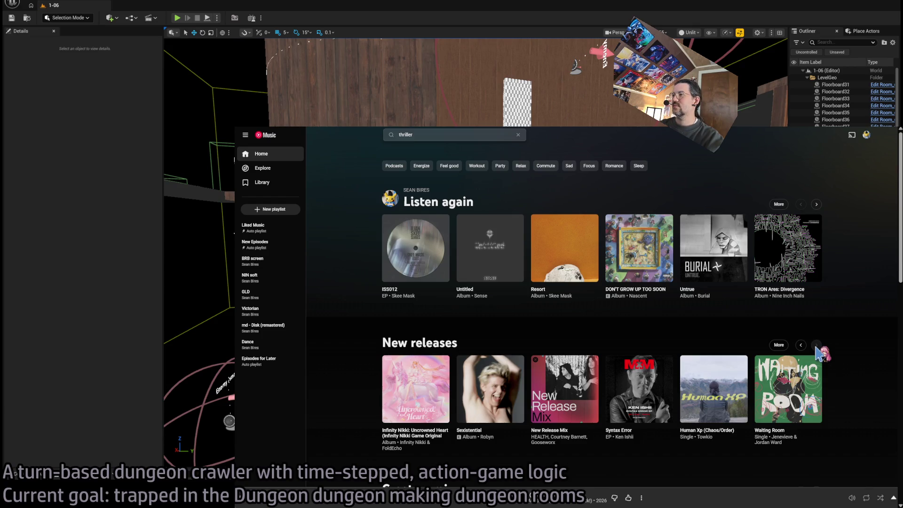
click(450, 135)
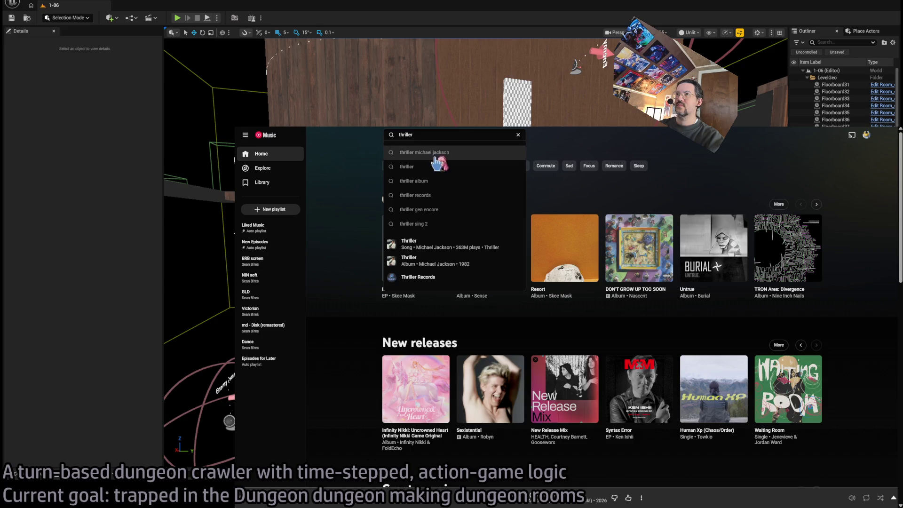
click(451, 155)
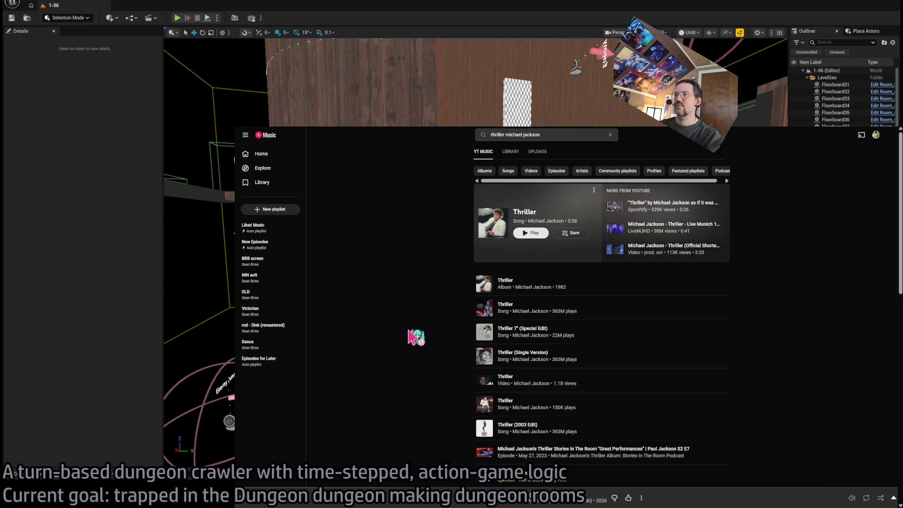
click(505, 282)
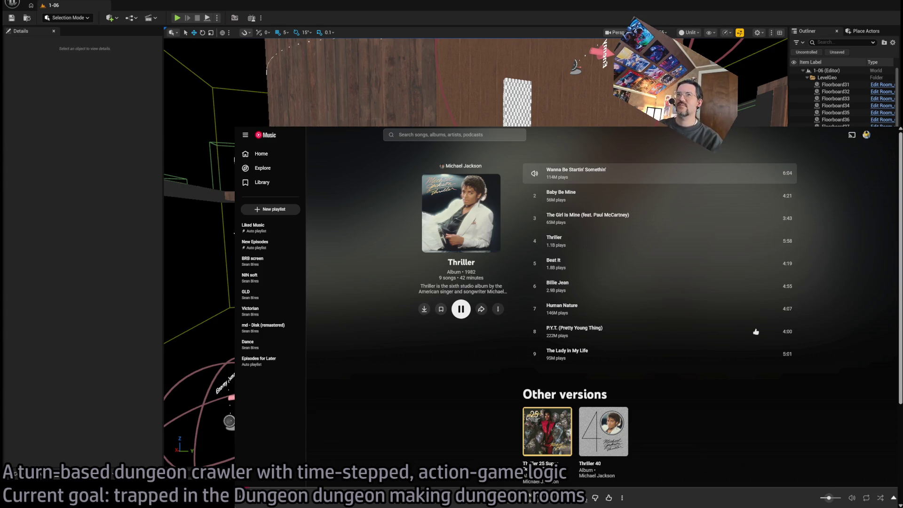
key(super+Down)
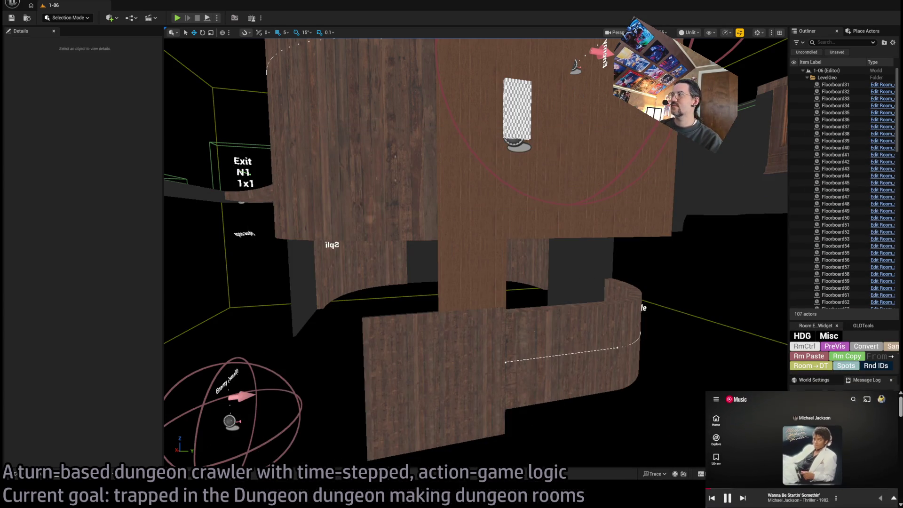
Step: Fly past the curved wall, Exit N1 1x1 and Enemy (large) markers, then show the Showcase levels folder
click(763, 502)
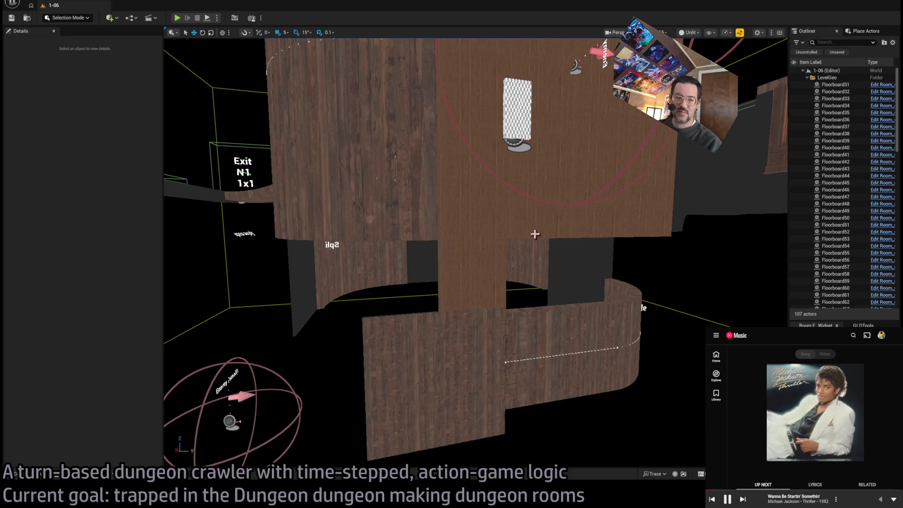
mouse_move(641, 306)
mouse_down()
mouse_move(527, 226)
mouse_move(480, 169)
mouse_move(423, 226)
mouse_move(376, 250)
mouse_up()
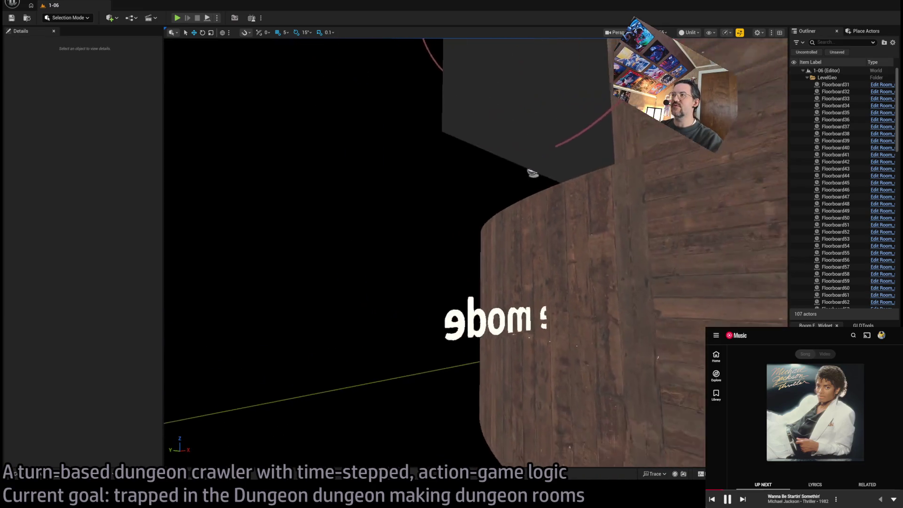
drag(377, 250, 367, 254)
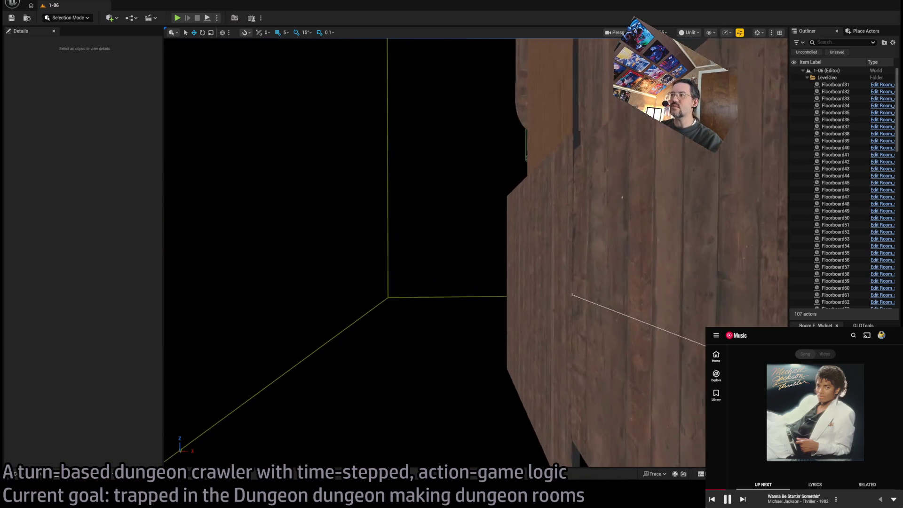
drag(367, 254, 221, 327)
drag(536, 249, 465, 183)
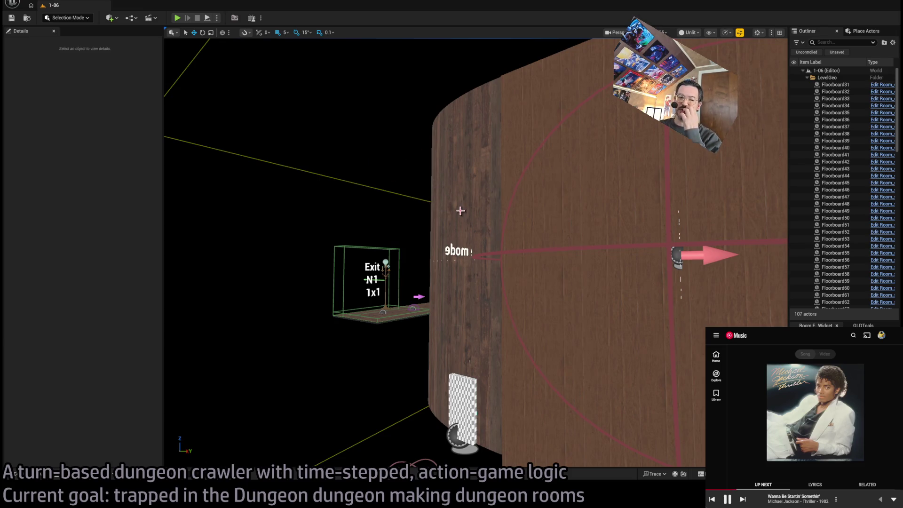
drag(476, 157, 494, 217)
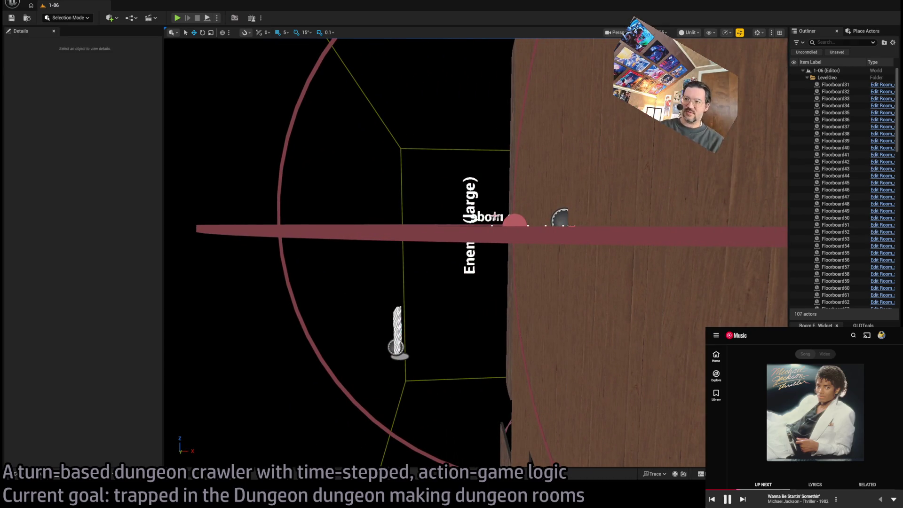
mouse_move(451, 268)
mouse_down()
mouse_move(492, 348)
mouse_move(464, 348)
mouse_move(407, 291)
mouse_move(549, 375)
mouse_up()
key(ctrl+space)
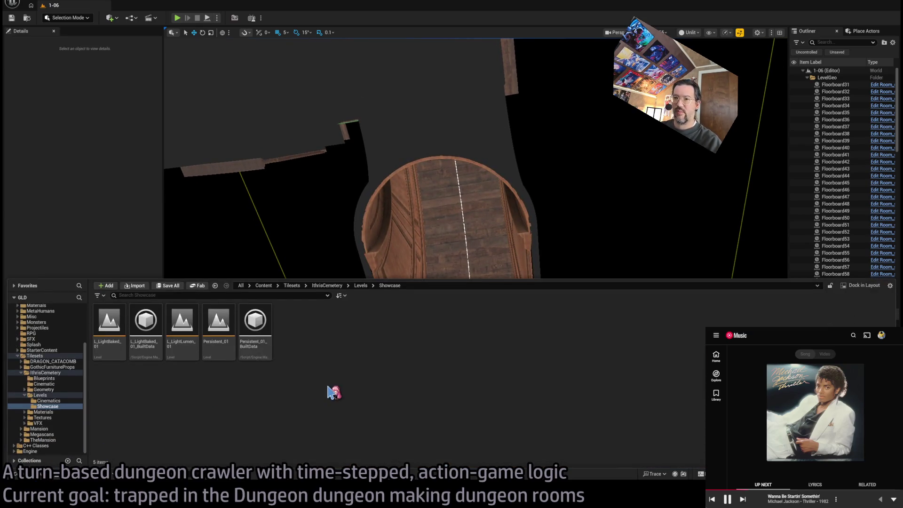
Step: Duplicate the door wall connection piece at 90° to 1155, 2200, 3730, then frame the wall's spline point
mouse_move(385, 377)
mouse_down()
mouse_move(382, 359)
mouse_move(410, 387)
mouse_move(403, 367)
mouse_move(386, 404)
mouse_move(405, 372)
mouse_up()
click(513, 333)
mouse_move(512, 333)
mouse_down()
mouse_move(489, 376)
mouse_move(458, 234)
mouse_move(355, 134)
mouse_up()
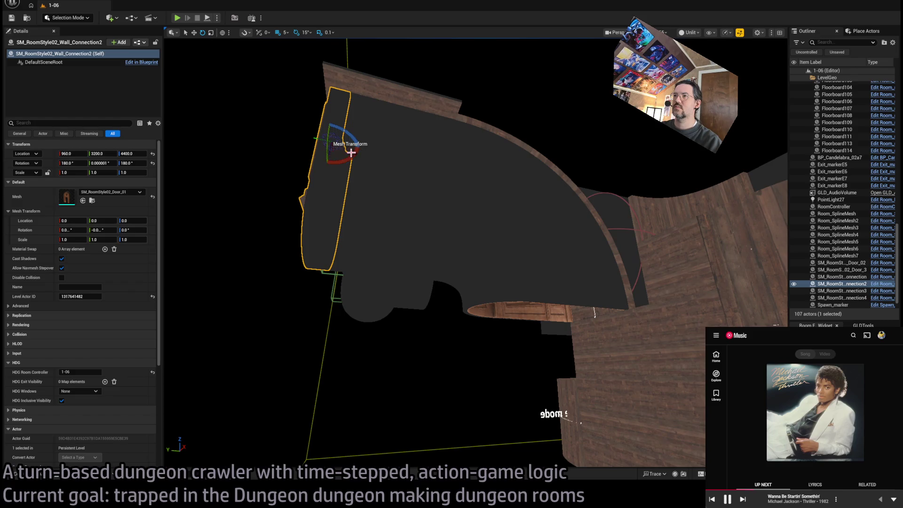
mouse_move(354, 154)
alt+mouse_down()
mouse_move(362, 151)
mouse_move(331, 153)
mouse_move(333, 162)
mouse_move(517, 173)
mouse_move(544, 141)
mouse_move(538, 125)
mouse_move(551, 218)
mouse_move(602, 270)
mouse_move(572, 219)
mouse_move(544, 324)
mouse_move(640, 299)
mouse_move(460, 377)
mouse_move(397, 357)
mouse_move(476, 419)
mouse_move(496, 238)
mouse_move(462, 246)
mouse_move(509, 250)
mouse_move(440, 359)
mouse_move(480, 236)
mouse_move(479, 302)
alt+mouse_up()
mouse_move(475, 245)
mouse_down()
mouse_move(473, 227)
mouse_move(476, 238)
mouse_move(543, 235)
mouse_move(517, 245)
mouse_move(545, 245)
mouse_move(499, 263)
mouse_move(470, 263)
mouse_move(493, 255)
mouse_move(602, 283)
mouse_move(635, 305)
mouse_move(533, 189)
mouse_move(564, 247)
mouse_up()
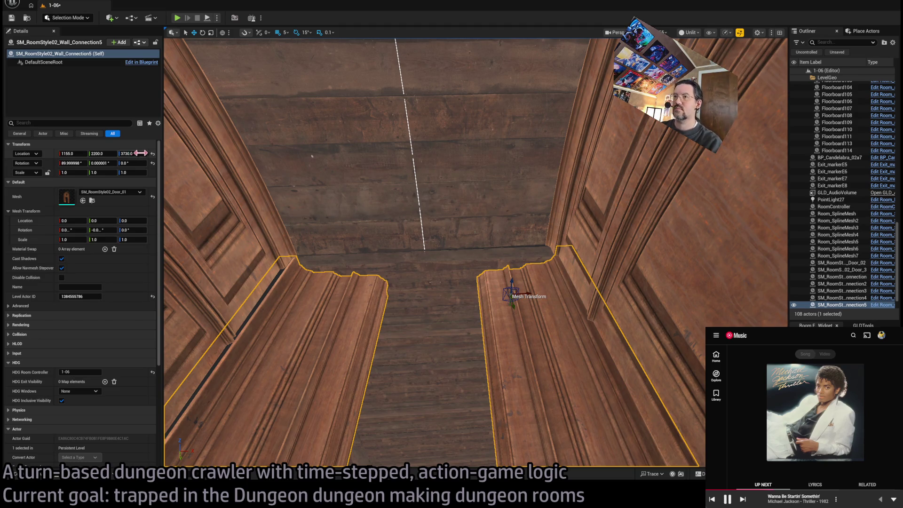
drag(89, 155, 59, 156)
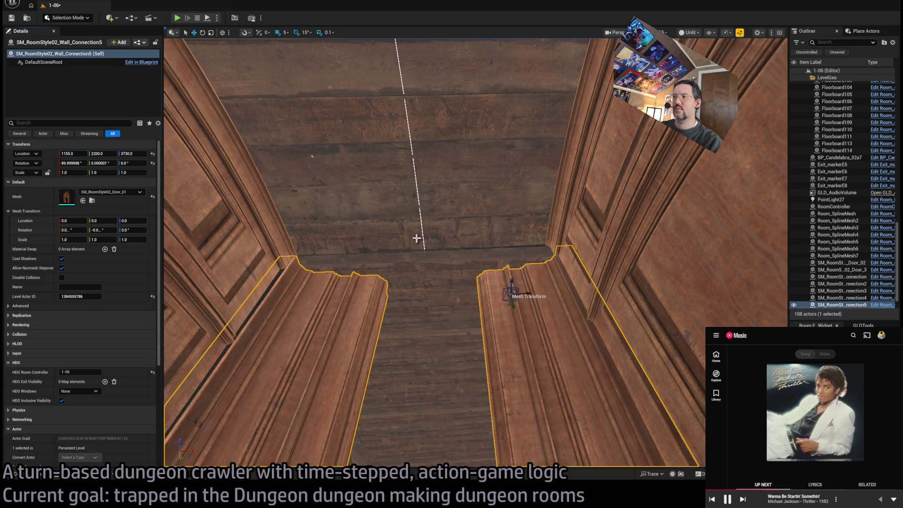
click(426, 252)
key(f)
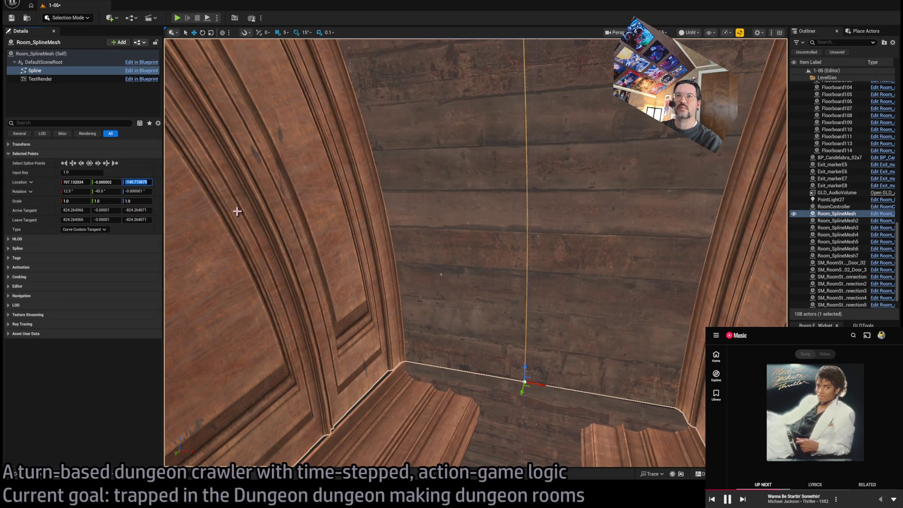
text(-140)
Step: Enter Z -140 and X 707 for the wall spline point, then open Room_SplineMesh with Ctrl+E
key(Return)
drag(165, 190, 165, 190)
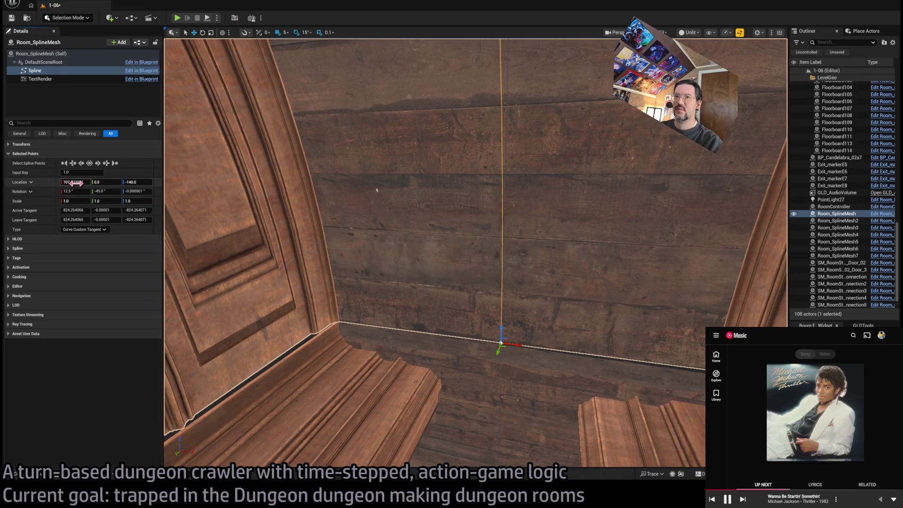
text(70)
key(Return)
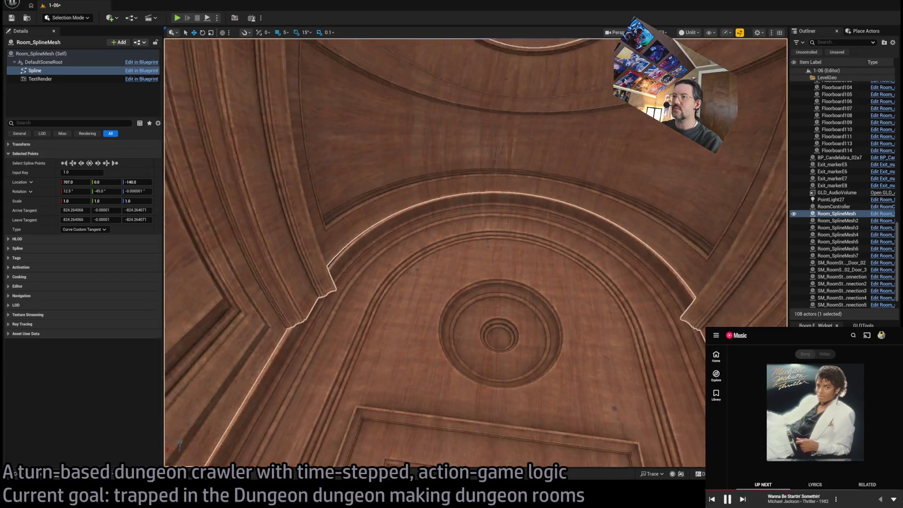
drag(524, 232, 523, 232)
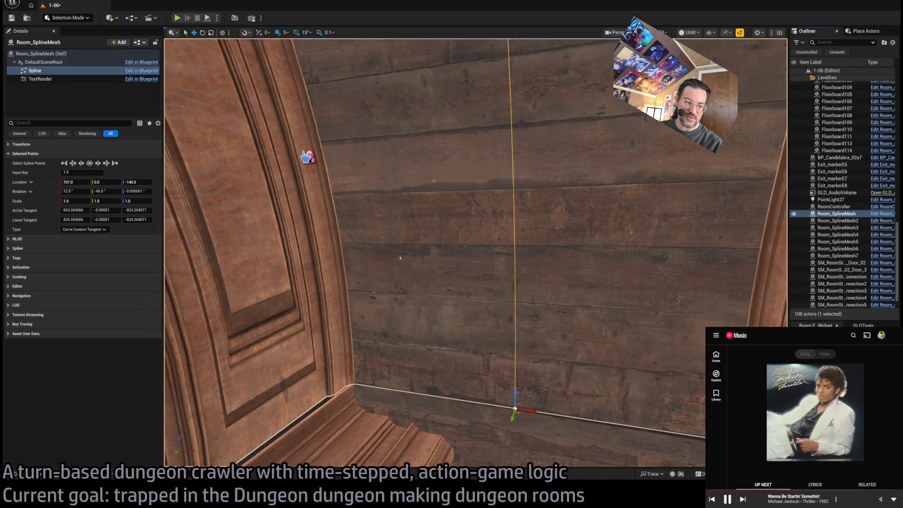
key(ctrl+e)
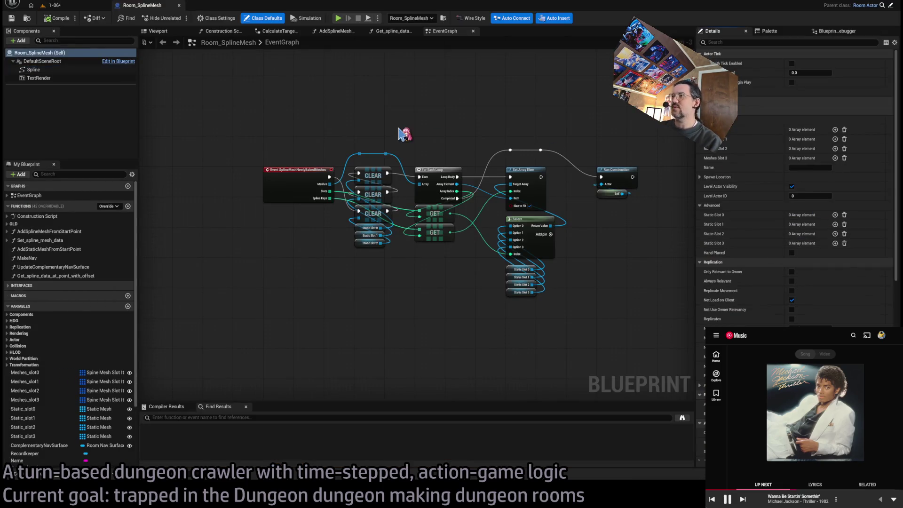
Step: Browse the Get_spline_data_at_point_with_offset and AddSplineMeshFromStartPoint graphs to the Set Spline Mesh node
click(401, 32)
click(334, 31)
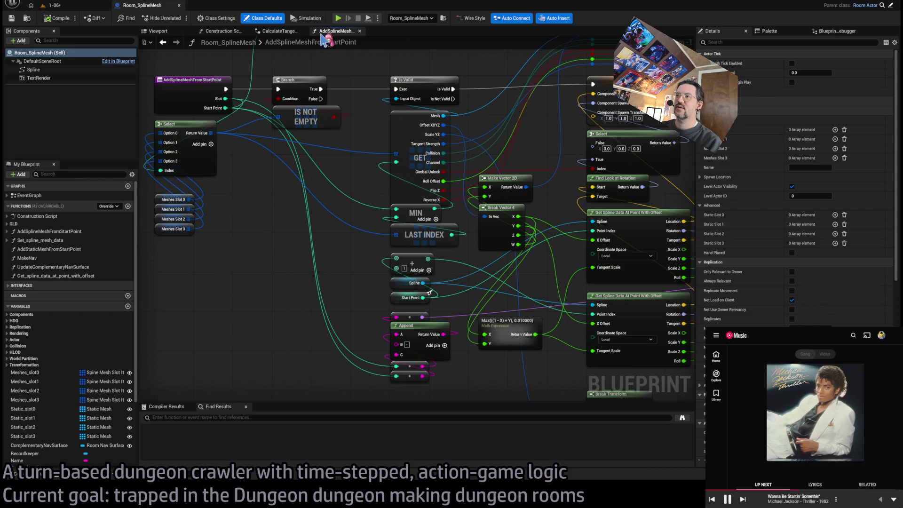
scroll(362, 192, down, 2)
drag(412, 358, 382, 197)
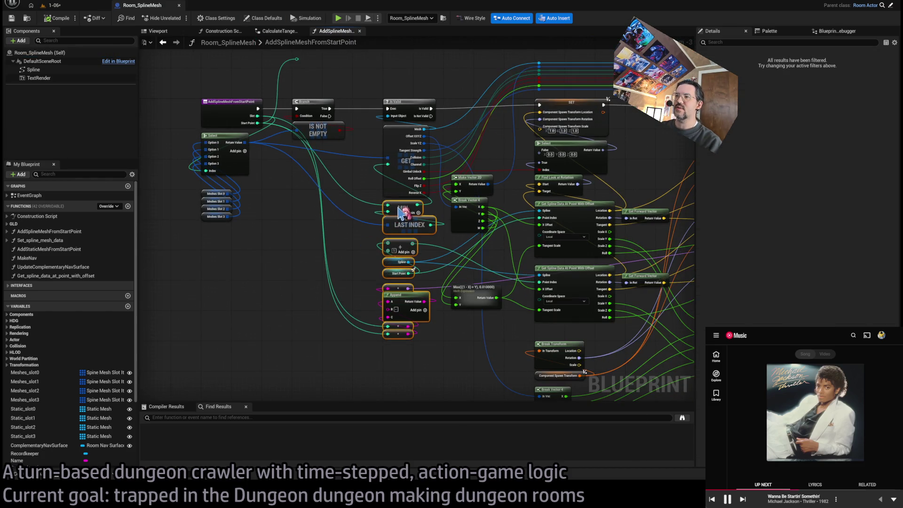
drag(575, 185, 383, 189)
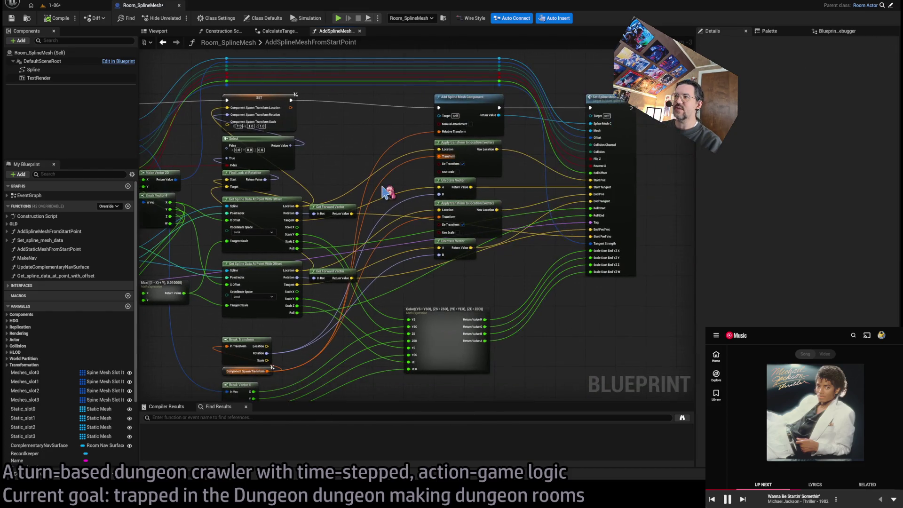
drag(630, 124, 611, 208)
Step: Open Set_spline_mesh_data and bring its start/end, scale and roll nodes into view
double_click(555, 139)
scroll(464, 147, up, 2)
mouse_move(419, 220)
mouse_down()
mouse_move(490, 234)
mouse_move(453, 249)
mouse_up()
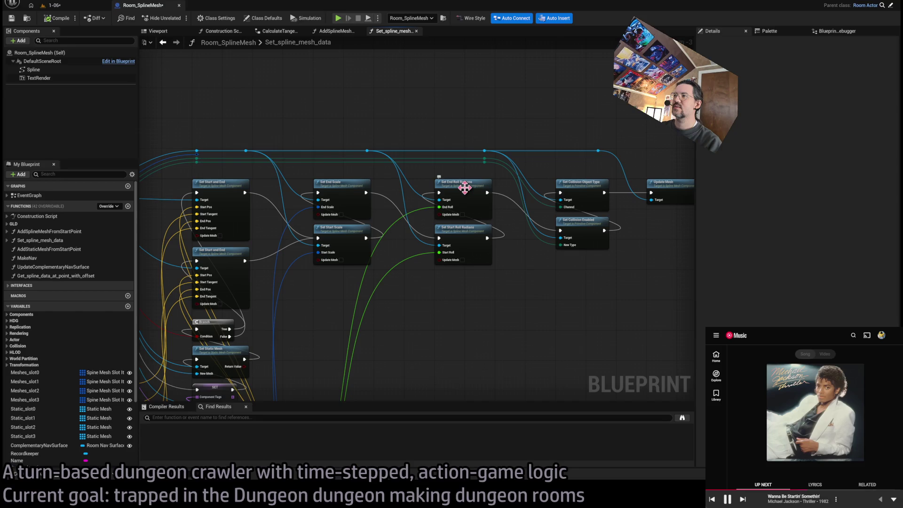
Step: From Set End Roll Radians, open Calculate_roll_in_radians and jump to MultiplyRadian's C++ source
scroll(464, 187, up, 3)
click(456, 186)
scroll(449, 217, down, 5)
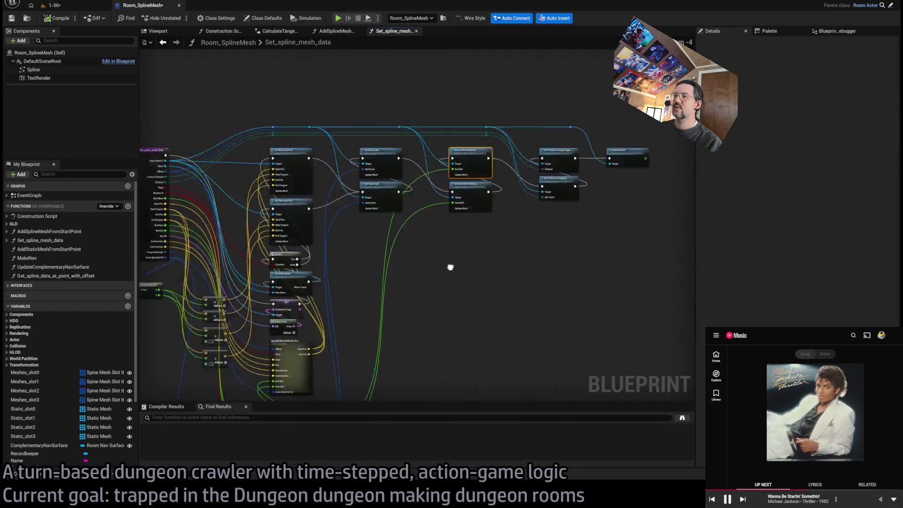
scroll(438, 238, up, 4)
mouse_move(491, 162)
mouse_down()
mouse_move(524, 254)
mouse_move(563, 256)
mouse_move(545, 61)
mouse_move(559, 252)
mouse_move(498, 188)
mouse_up()
double_click(446, 254)
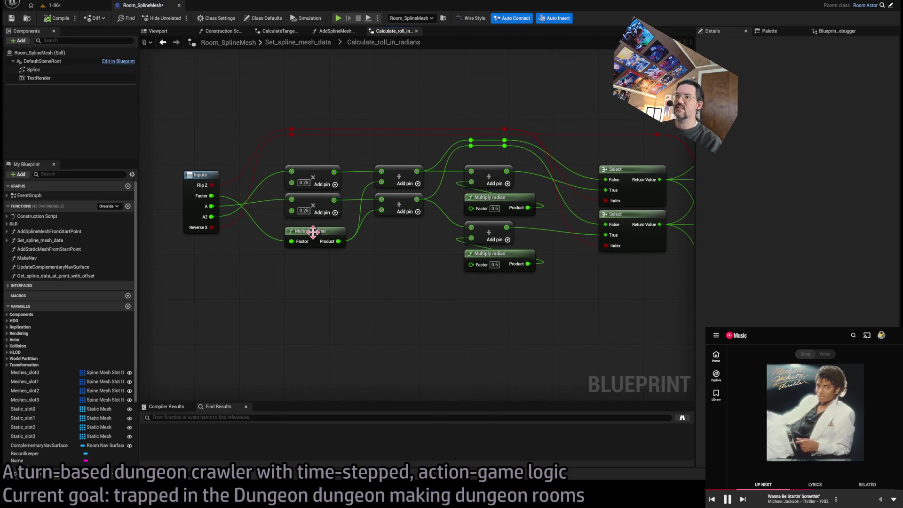
double_click(316, 237)
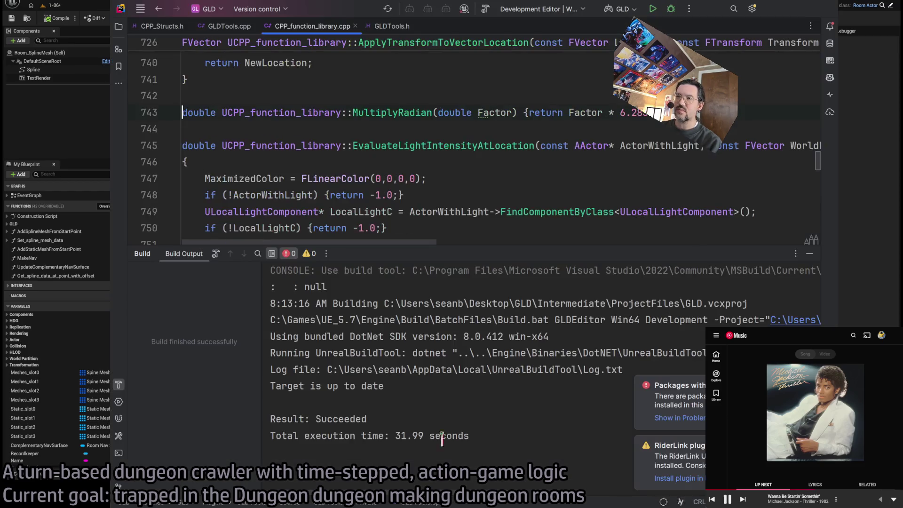
Step: Hide the Build panel and make MultiplyRadian's Factor parameter a const double
click(807, 254)
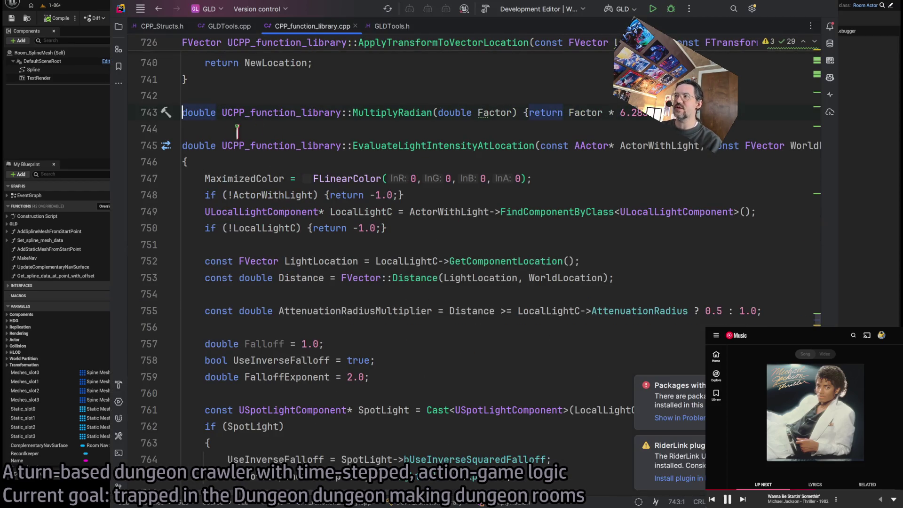
scroll(590, 238, up, 2)
click(594, 207)
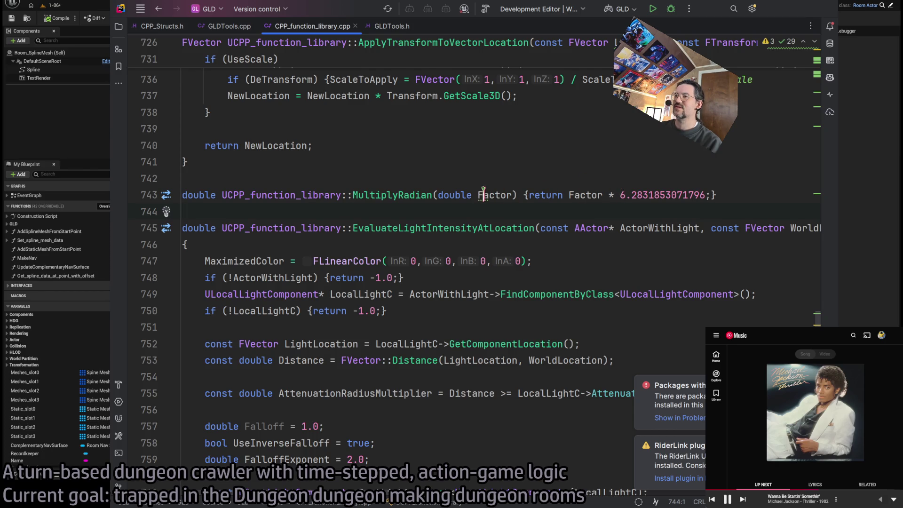
click(483, 194)
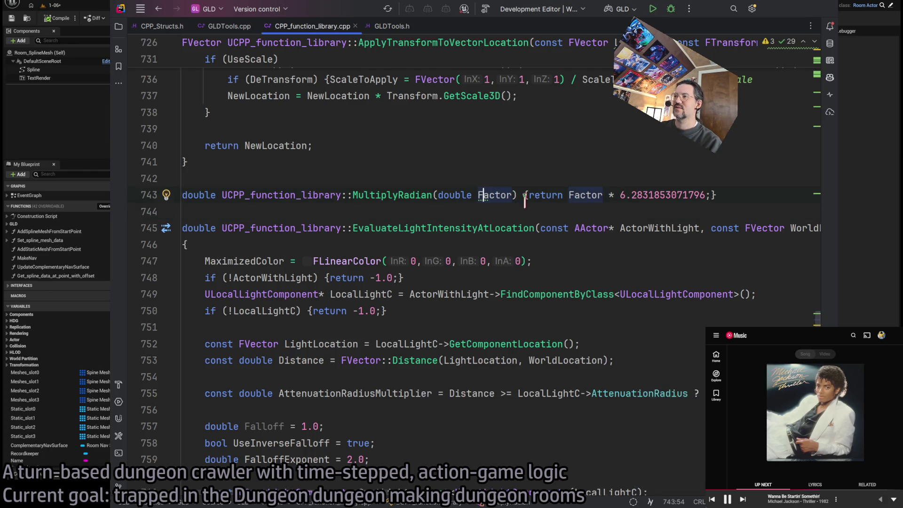
key(alt+Return)
key(Return)
click(558, 229)
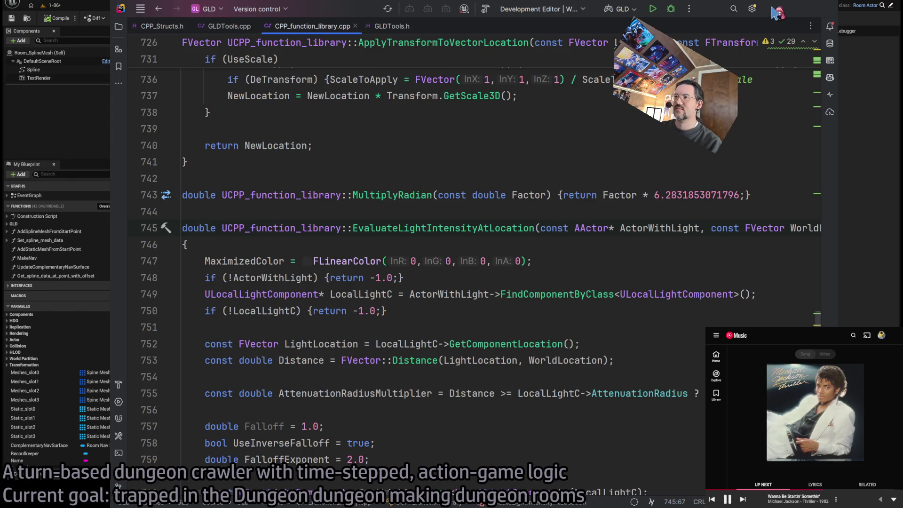
Step: Check the 6.2831853071796 constant, then go back to Unreal's Calculate_roll_in_radians graph
double_click(708, 194)
click(669, 195)
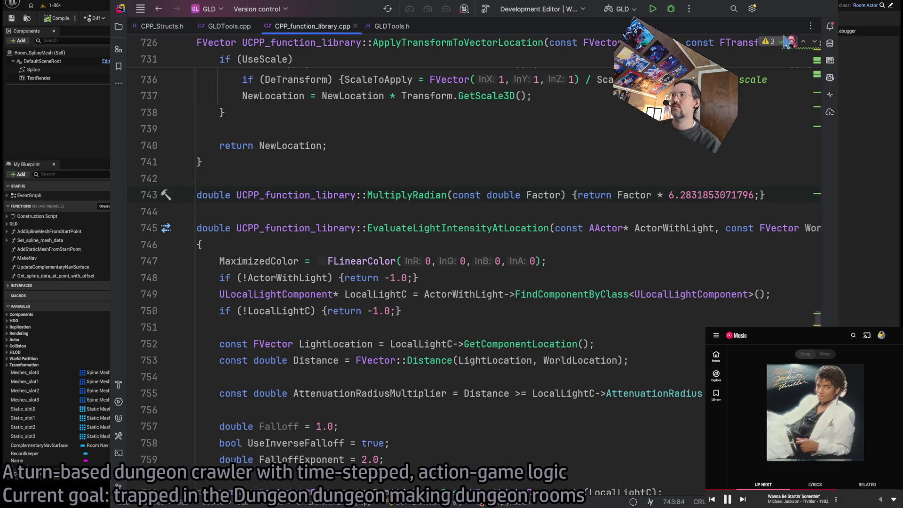
key(alt+Tab)
click(266, 220)
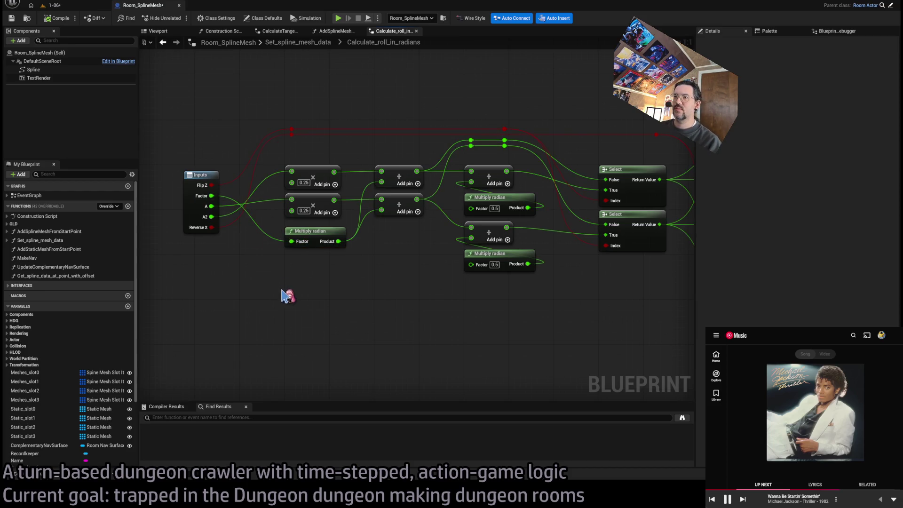
click(298, 42)
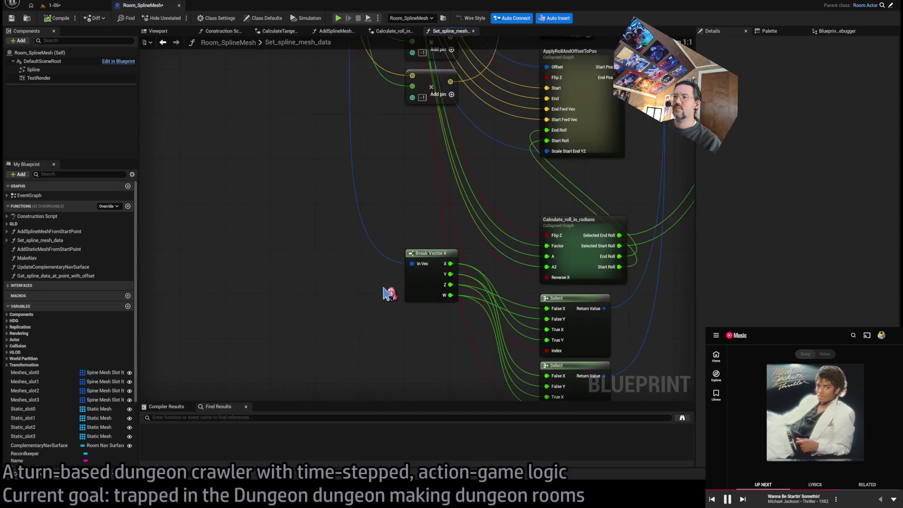
drag(389, 294, 353, 252)
drag(359, 201, 417, 346)
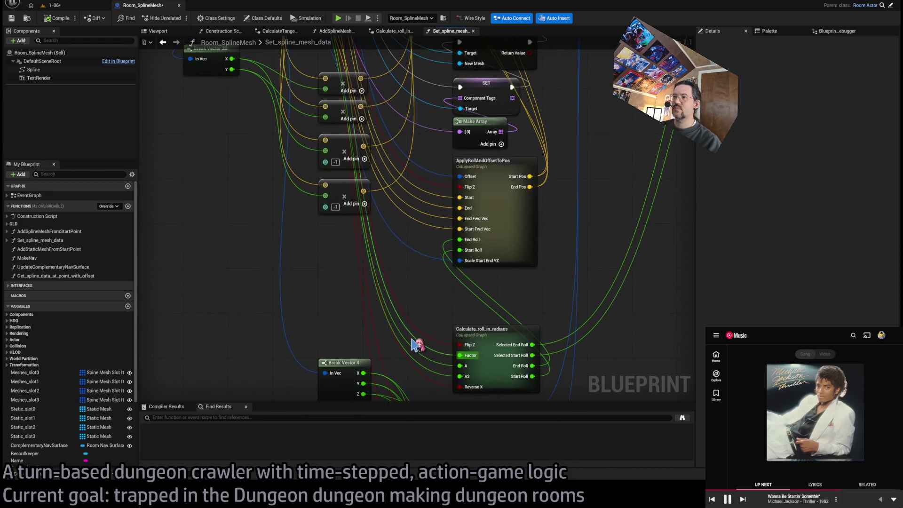
drag(336, 98, 384, 325)
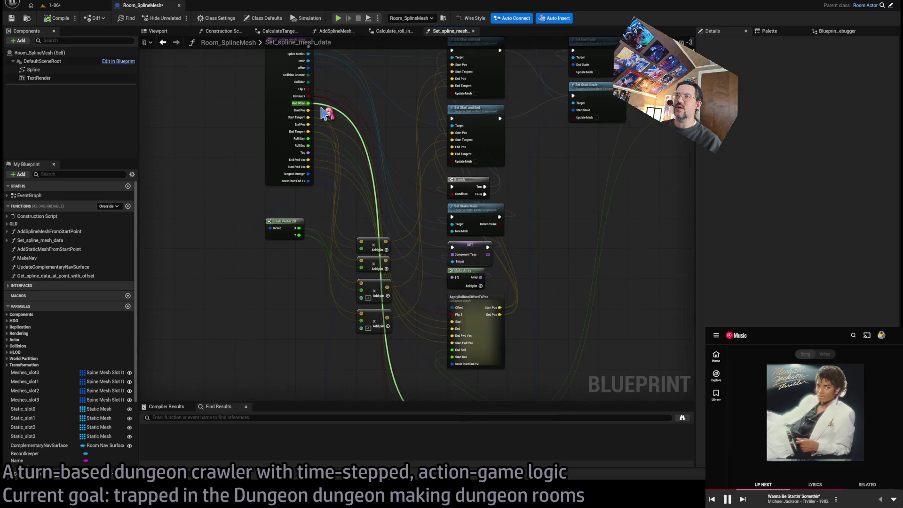
click(395, 31)
click(453, 31)
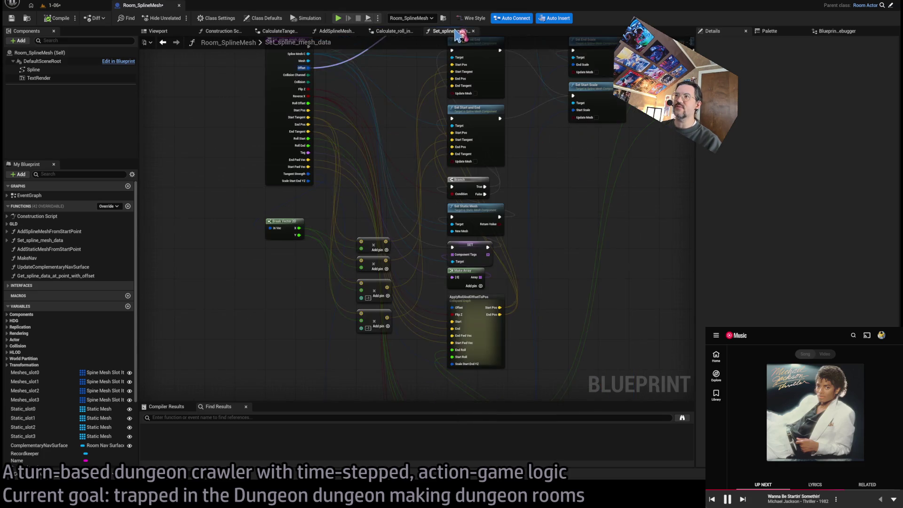
scroll(376, 254, up, 3)
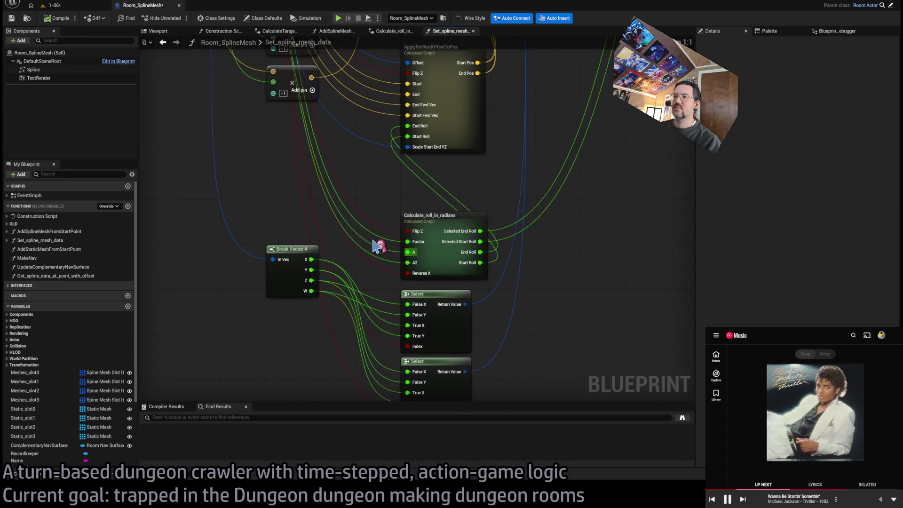
click(439, 217)
double_click(439, 217)
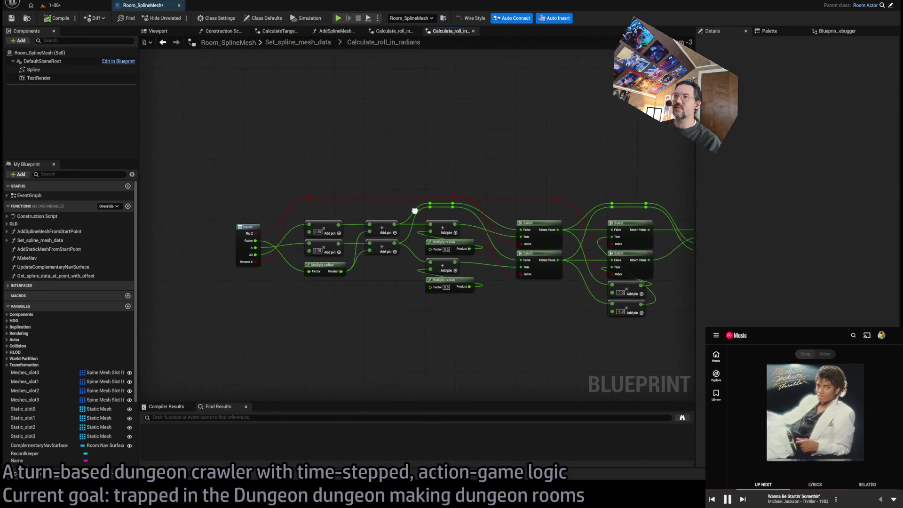
drag(317, 254, 259, 224)
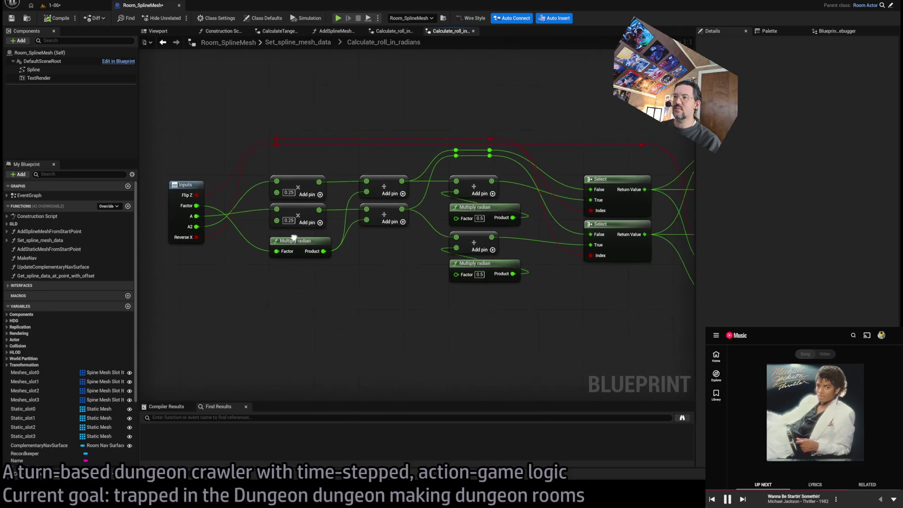
drag(343, 247, 292, 201)
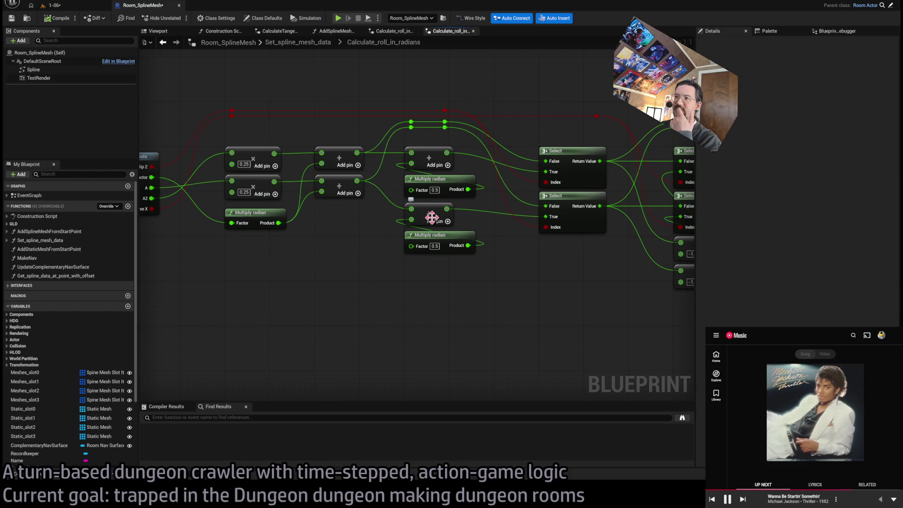
drag(508, 240, 451, 241)
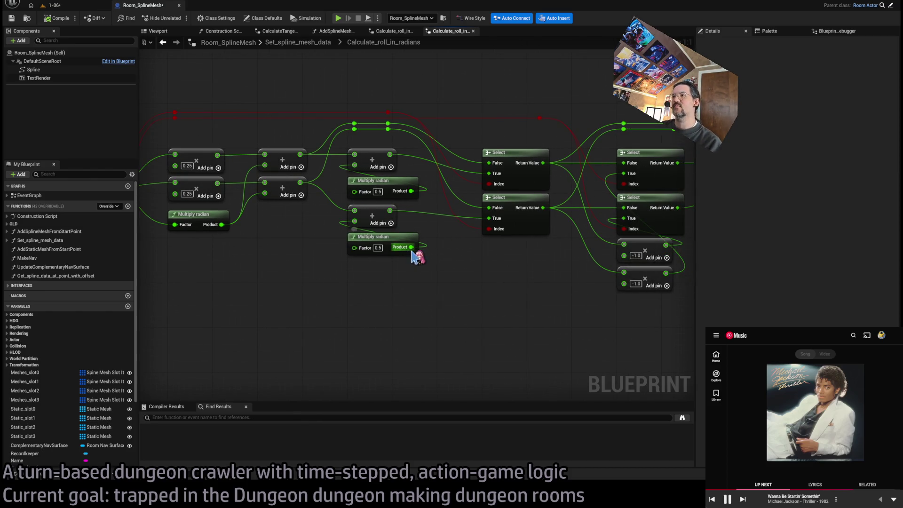
drag(391, 231, 352, 235)
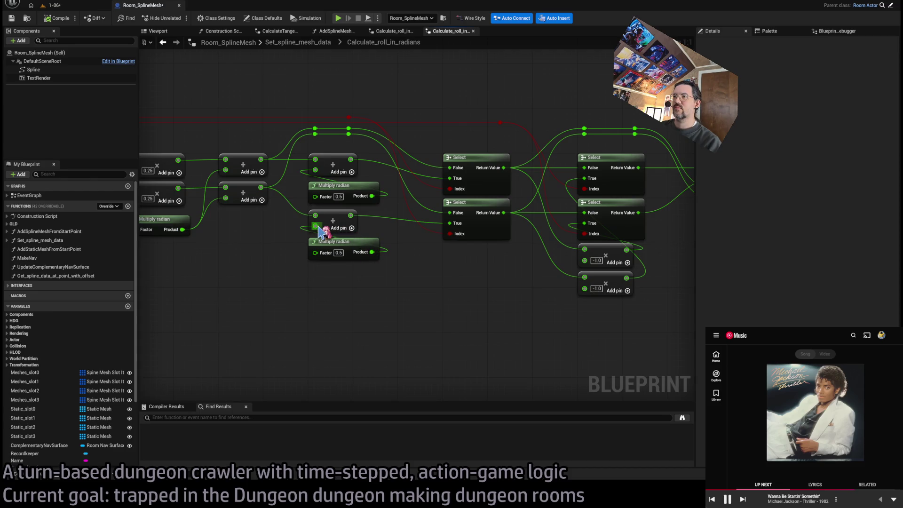
drag(436, 257, 399, 262)
drag(490, 252, 359, 262)
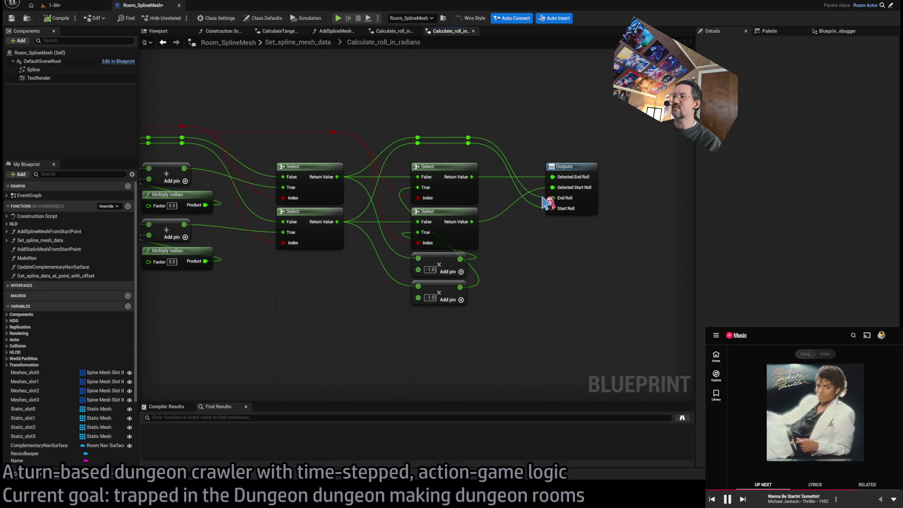
mouse_move(332, 314)
mouse_down()
mouse_move(499, 309)
mouse_move(534, 329)
mouse_up()
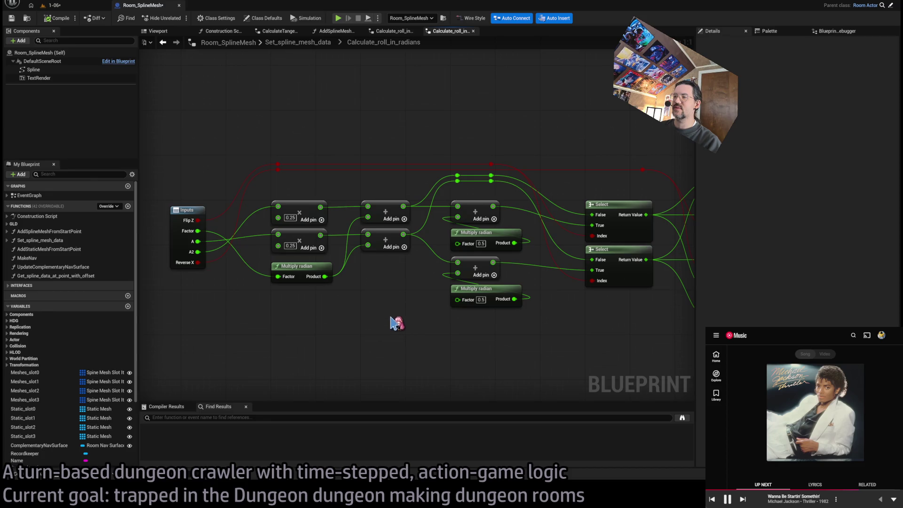
middle_click(454, 34)
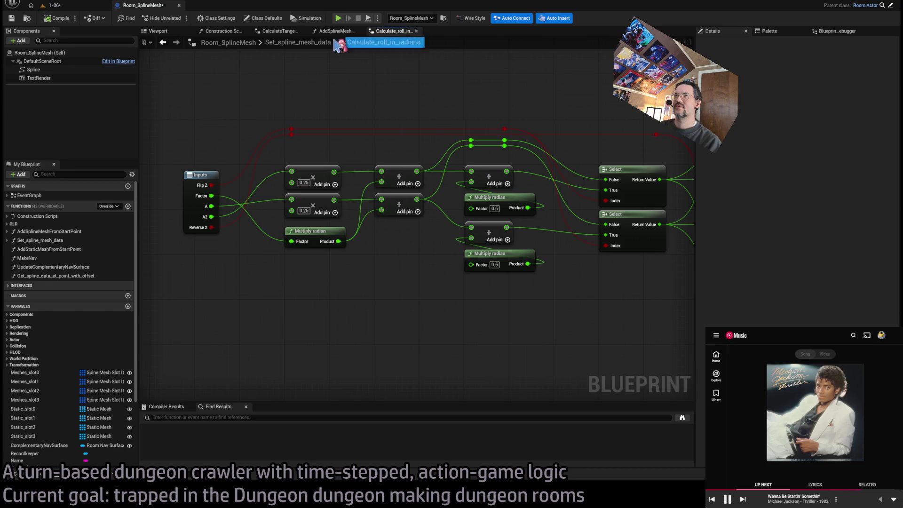
middle_click(389, 34)
Step: Open the Set_spline_mesh_data function graph from the Set Spline Mesh Data node
scroll(413, 179, up, 3)
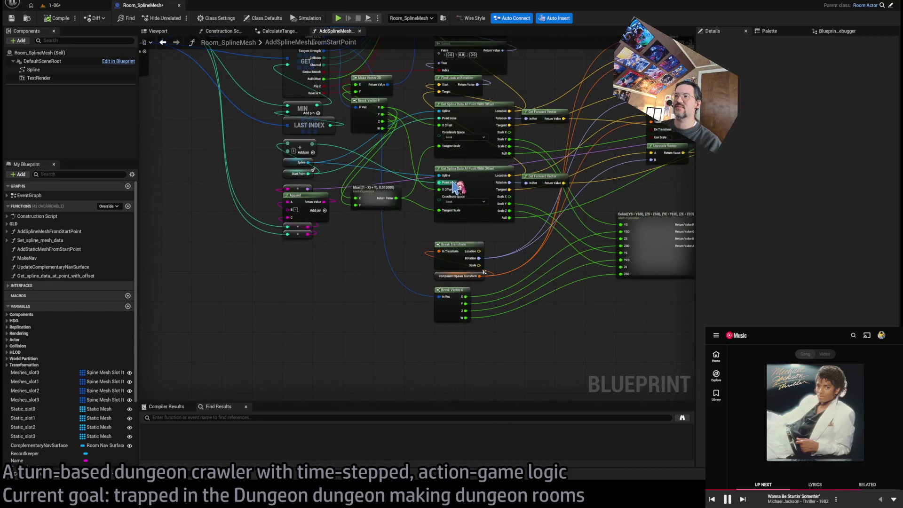
scroll(413, 180, down, 3)
scroll(414, 104, up, 3)
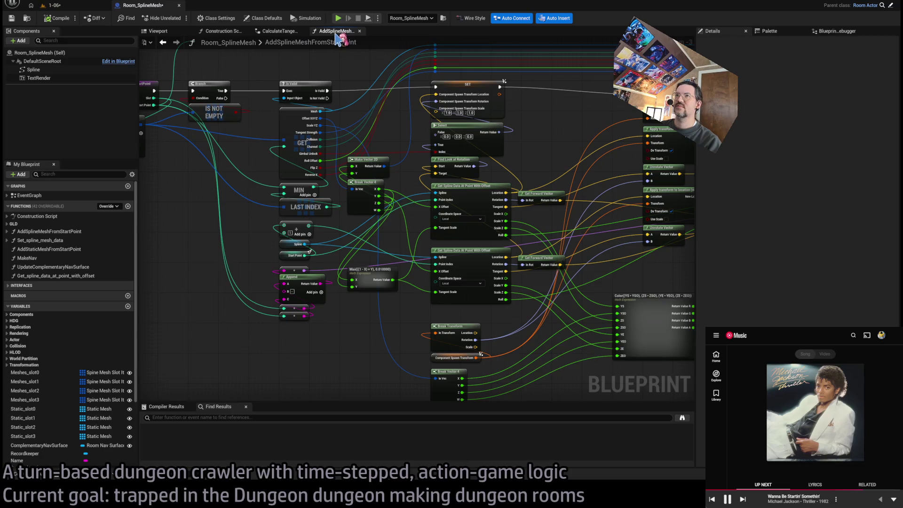
scroll(494, 126, up, 3)
click(477, 103)
double_click(452, 226)
Step: Trace the Set Scale, Set Roll Radians, ApplyRollAndOffsetToPos and Calculate_roll_in_radians node wiring
scroll(437, 230, up, 5)
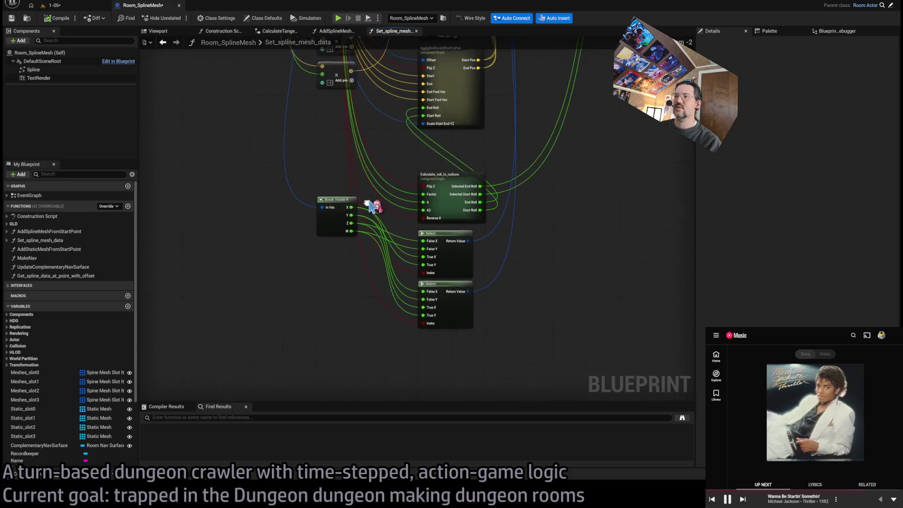
drag(444, 243, 443, 326)
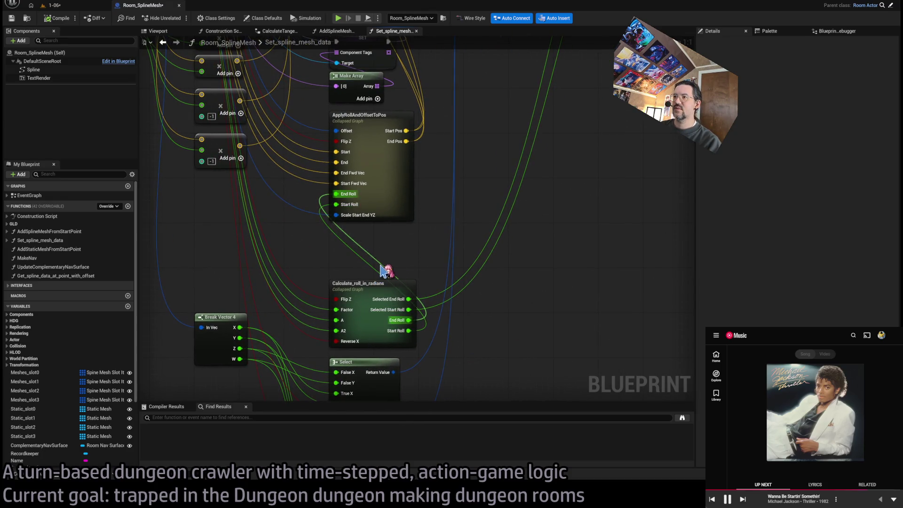
mouse_move(459, 288)
mouse_down()
mouse_move(447, 363)
mouse_move(444, 319)
mouse_up()
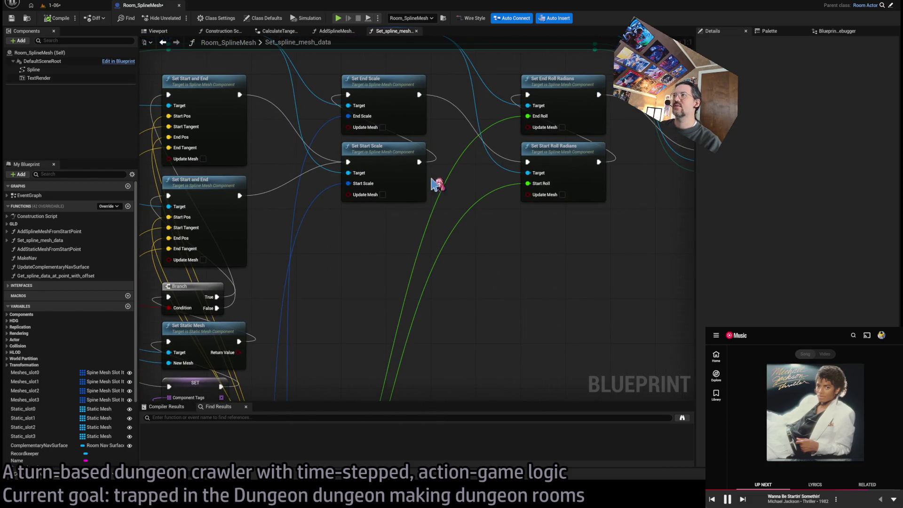
drag(468, 226, 581, 147)
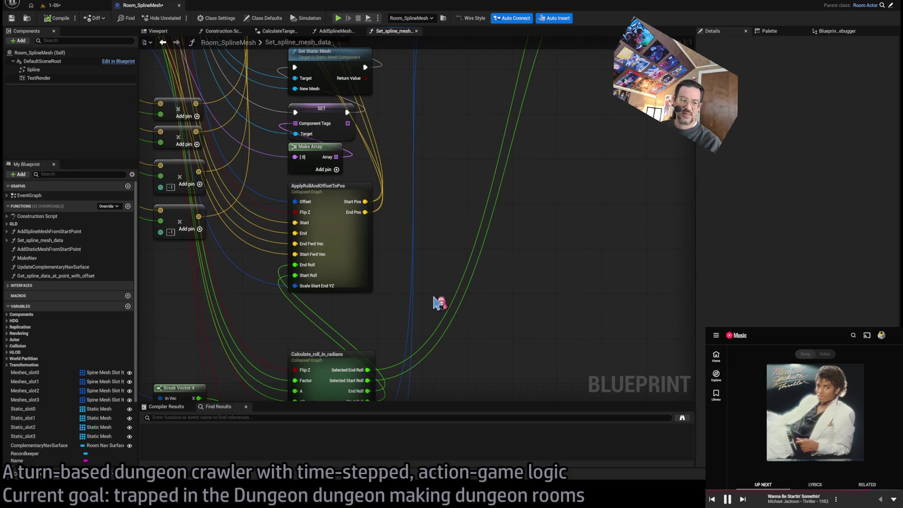
drag(570, 191, 539, 249)
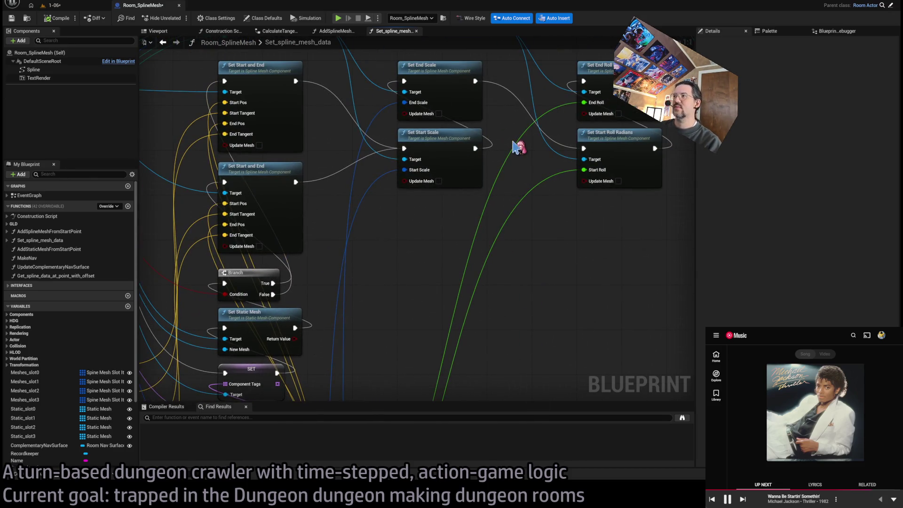
mouse_move(546, 301)
mouse_down()
mouse_move(534, 183)
mouse_move(454, 312)
mouse_move(462, 373)
mouse_up()
mouse_move(645, 140)
mouse_down()
mouse_move(528, 252)
mouse_move(332, 247)
mouse_up()
mouse_move(427, 188)
mouse_down()
mouse_move(612, 71)
mouse_move(696, 42)
mouse_up()
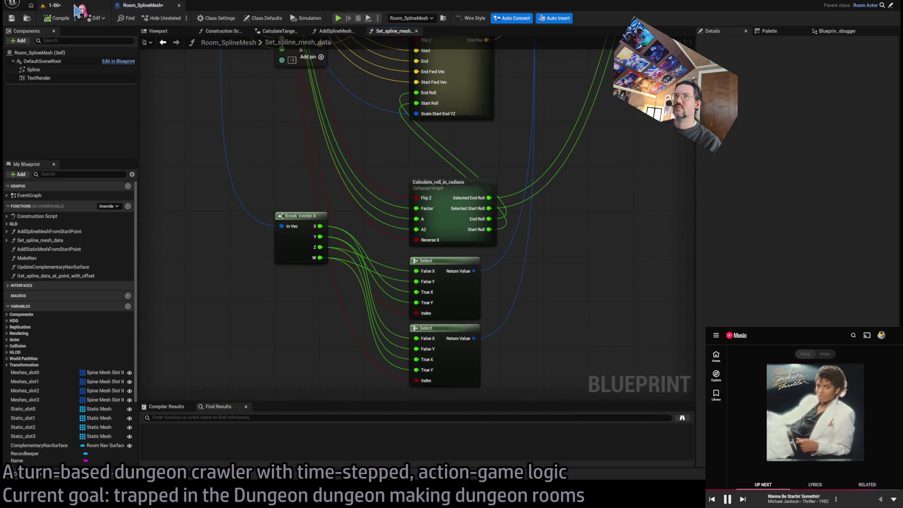
mouse_move(272, 115)
mouse_down()
mouse_move(396, 206)
mouse_move(323, 132)
mouse_move(287, 262)
mouse_move(304, 322)
mouse_up()
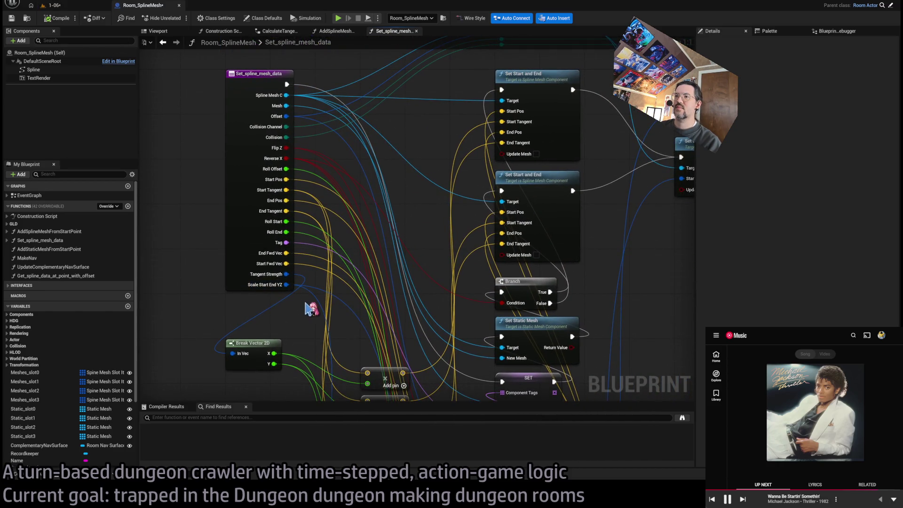
Step: Review the AddSplineMeshFromStartPoint graph's Select node inputs, then return to the 1-06 level
click(335, 30)
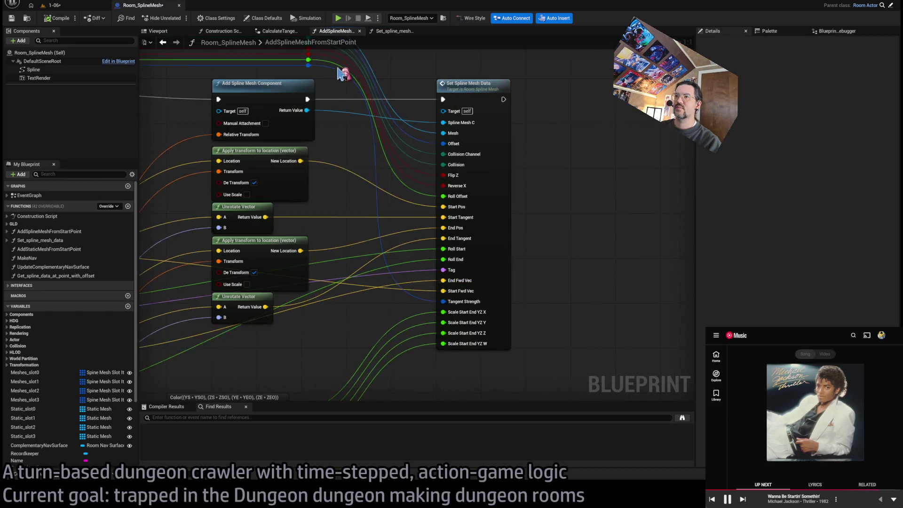
drag(343, 73, 601, 143)
drag(413, 306, 426, 326)
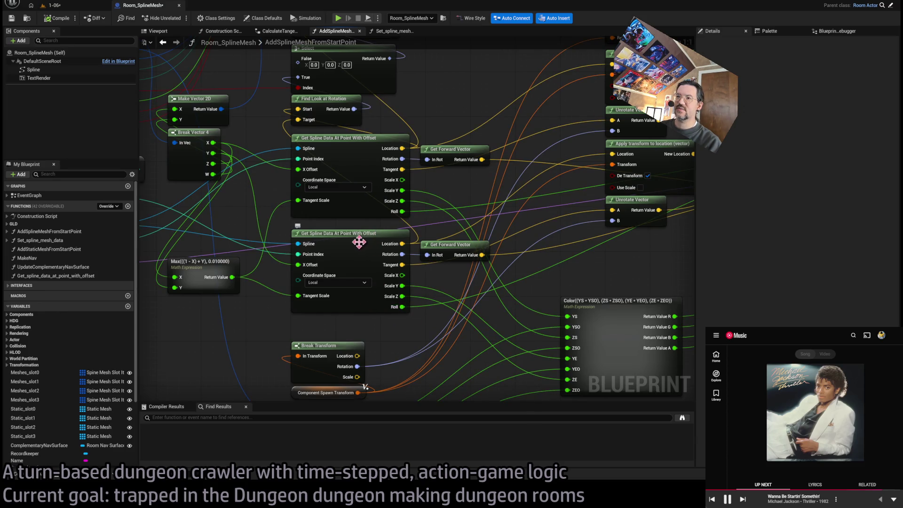
click(52, 6)
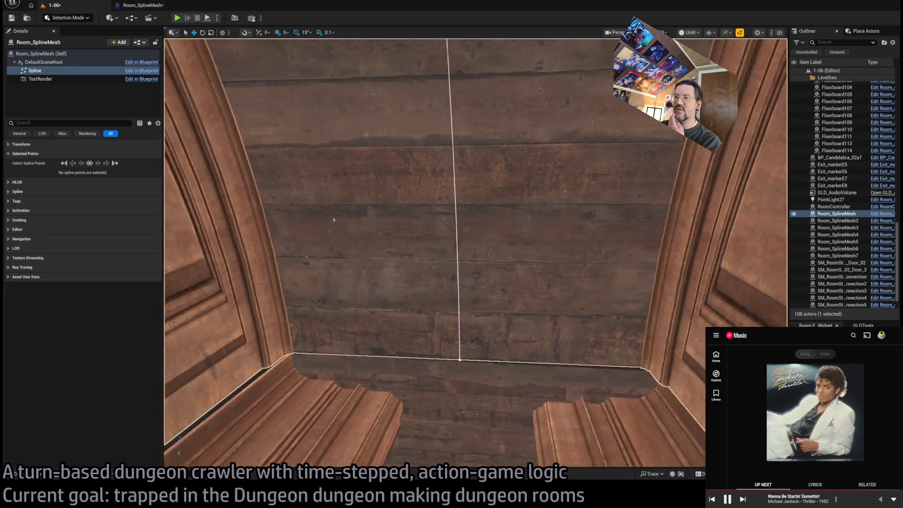
Step: Check the room spline's corner point, then select the SM_RoomStyle02_Wall_Connection5 doorway piece
click(513, 358)
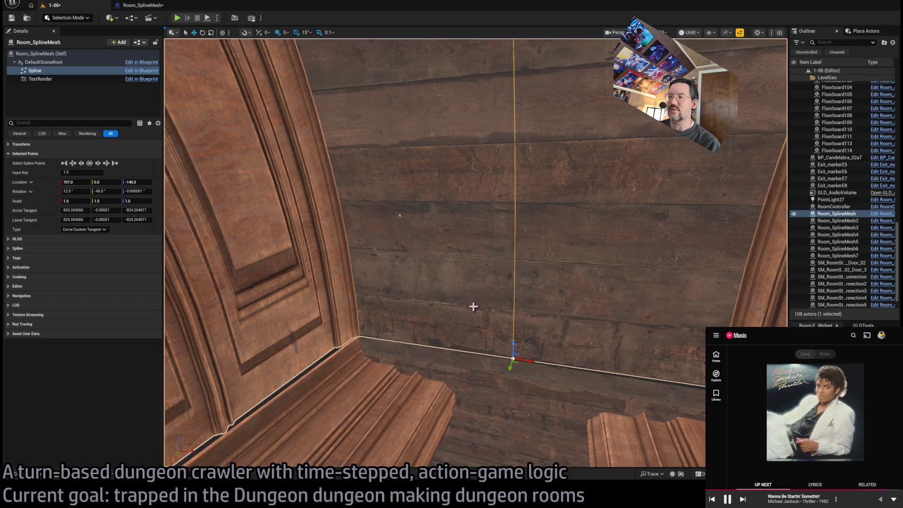
scroll(502, 297, down, 3)
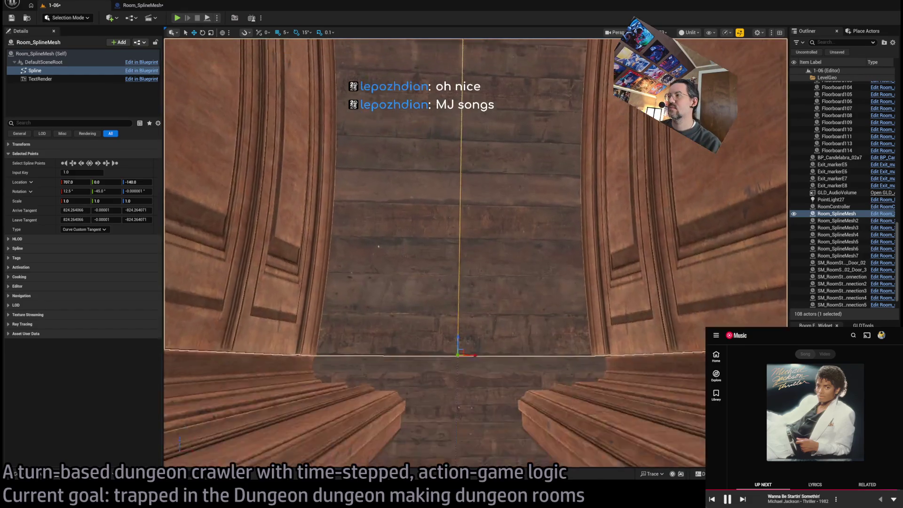
click(478, 308)
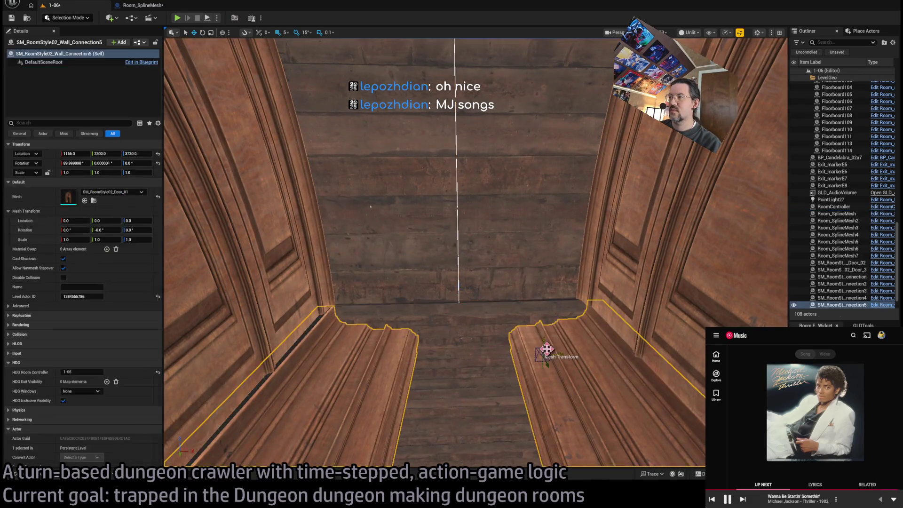
Step: Set Room_SplineMesh's Rotation Z to -90 and X to 0, then reselect the floor-edge spline point
click(457, 301)
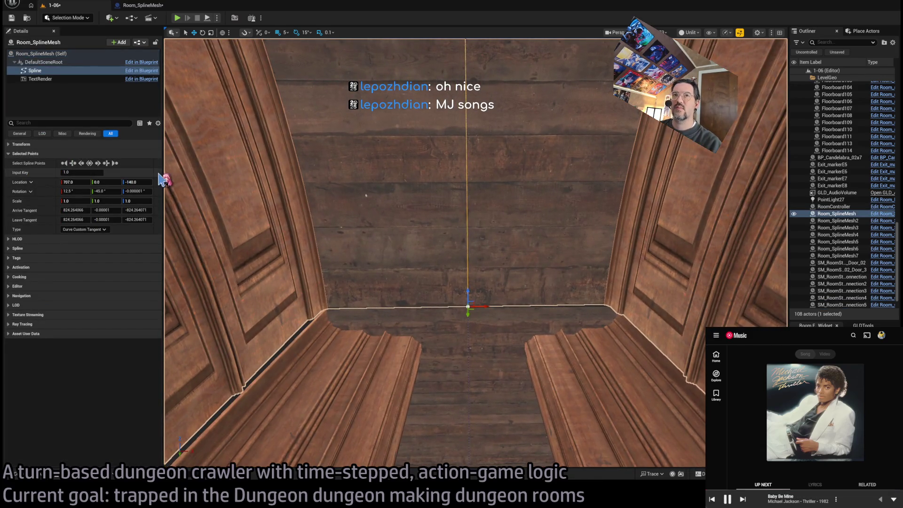
click(61, 54)
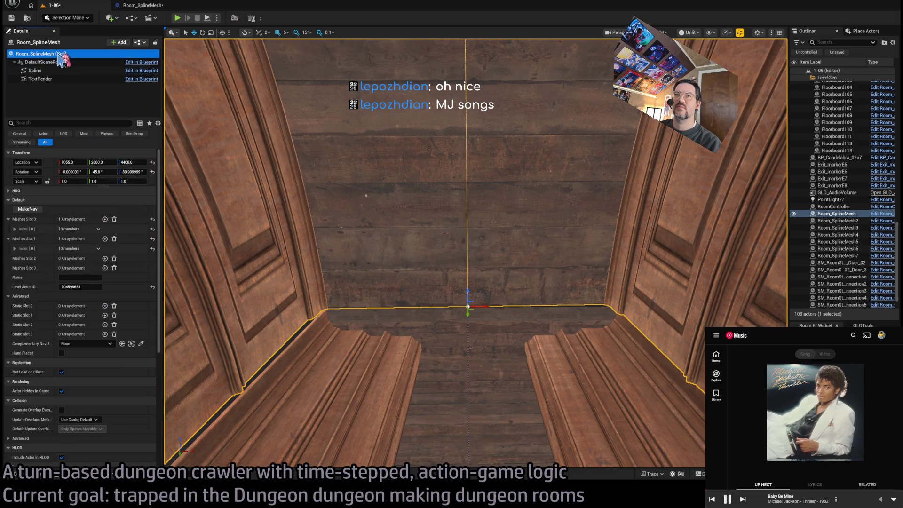
click(131, 172)
text(-90.0)
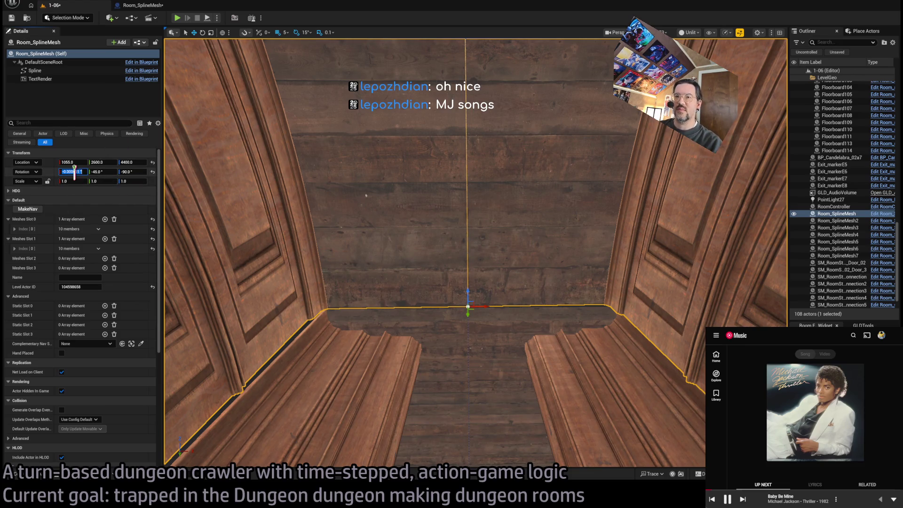
click(74, 172)
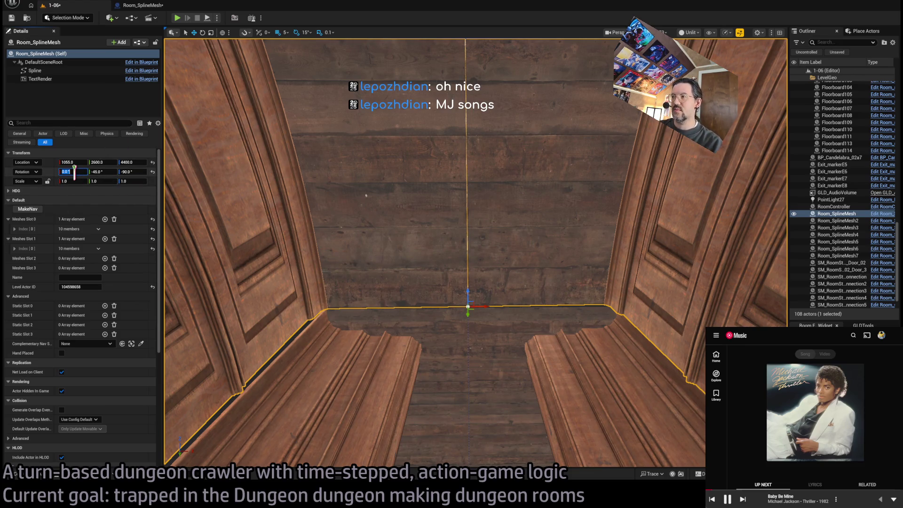
click(56, 71)
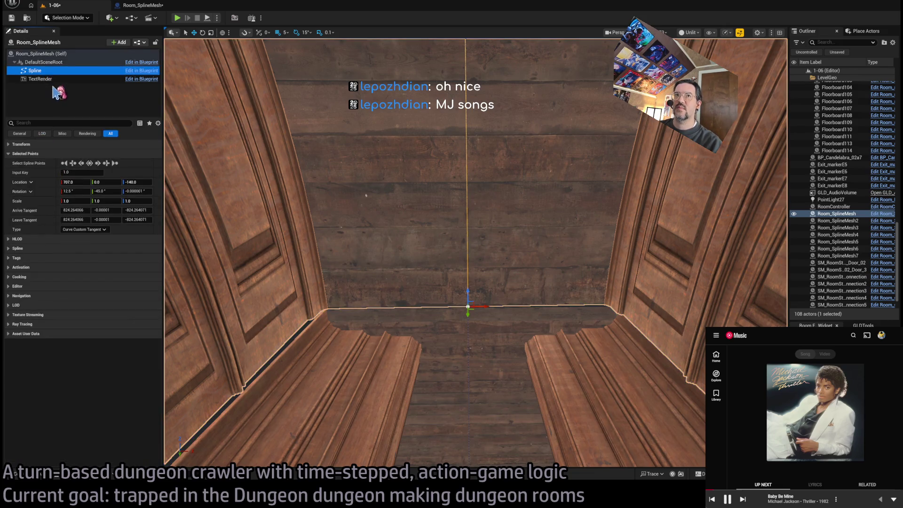
click(424, 205)
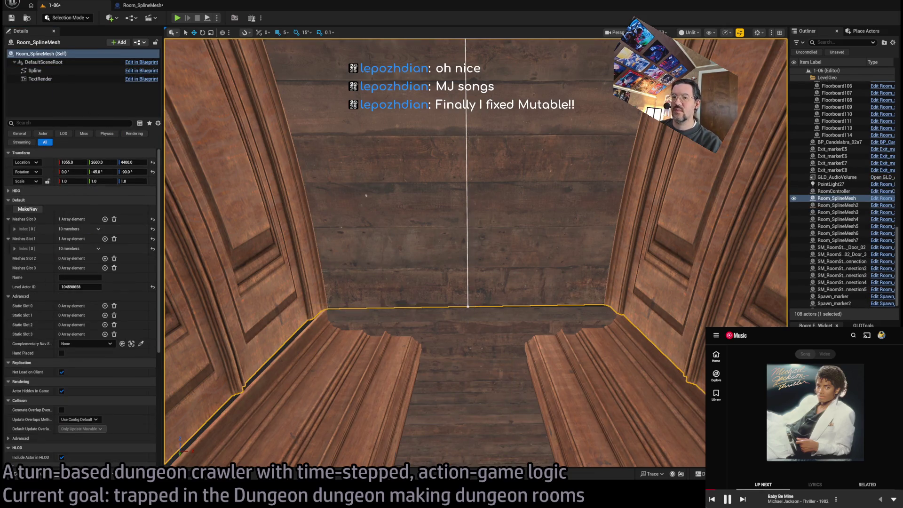
click(468, 306)
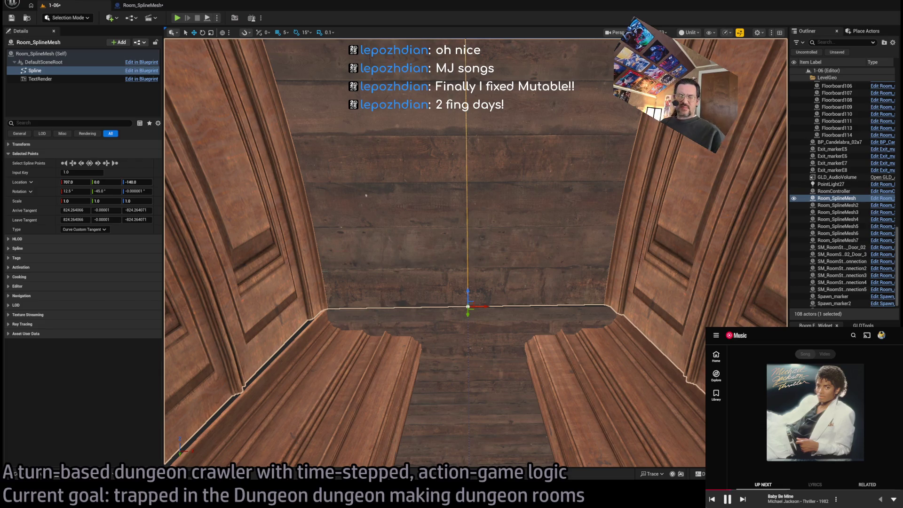
Step: Select the spline's first point and set its Location Y to 0
mouse_move(338, 225)
mouse_down()
mouse_move(348, 221)
mouse_move(330, 230)
mouse_move(353, 212)
mouse_move(343, 189)
mouse_move(443, 171)
mouse_up()
click(443, 171)
click(105, 182)
text(0)
key(Return)
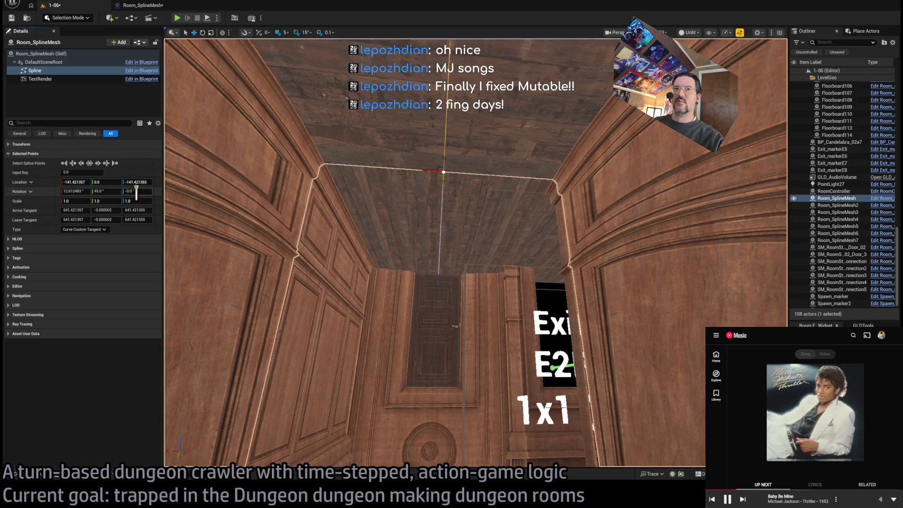
Step: Try an X location of -1410 on the point, then undo the mistaken change
mouse_move(377, 212)
mouse_down()
mouse_move(348, 188)
mouse_move(357, 169)
mouse_move(315, 198)
mouse_move(397, 182)
mouse_up()
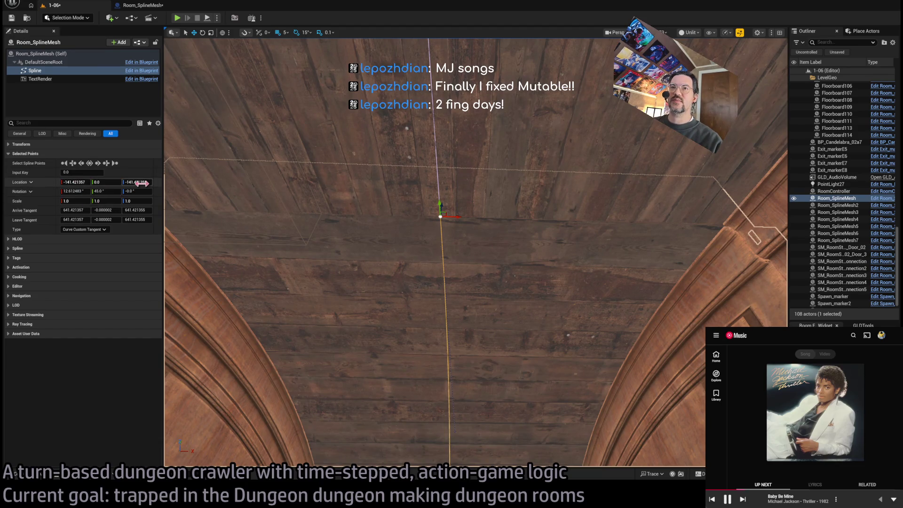
click(72, 182)
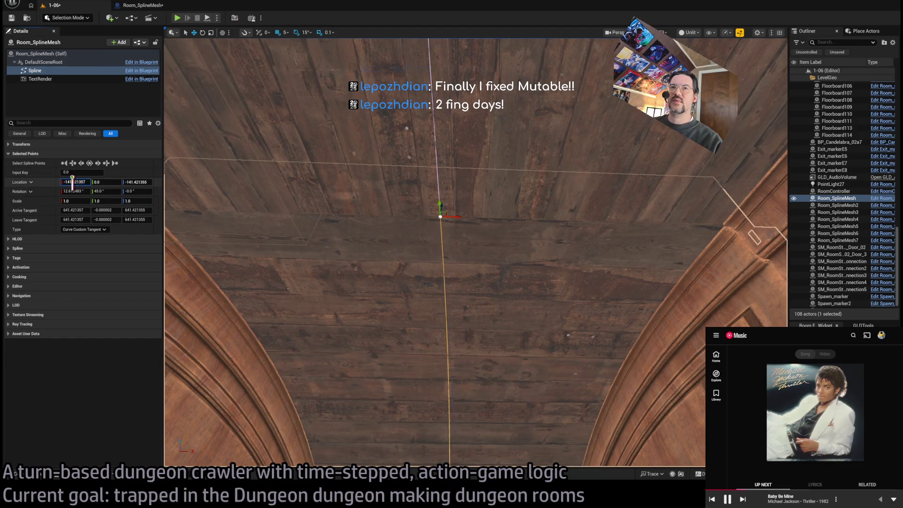
text(-1410)
key(Return)
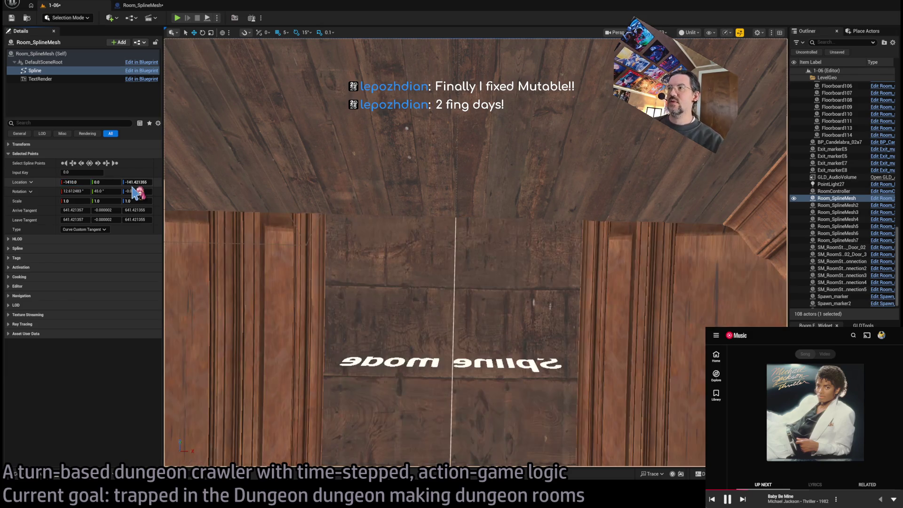
mouse_move(378, 247)
mouse_down()
mouse_move(376, 222)
mouse_move(377, 247)
mouse_up()
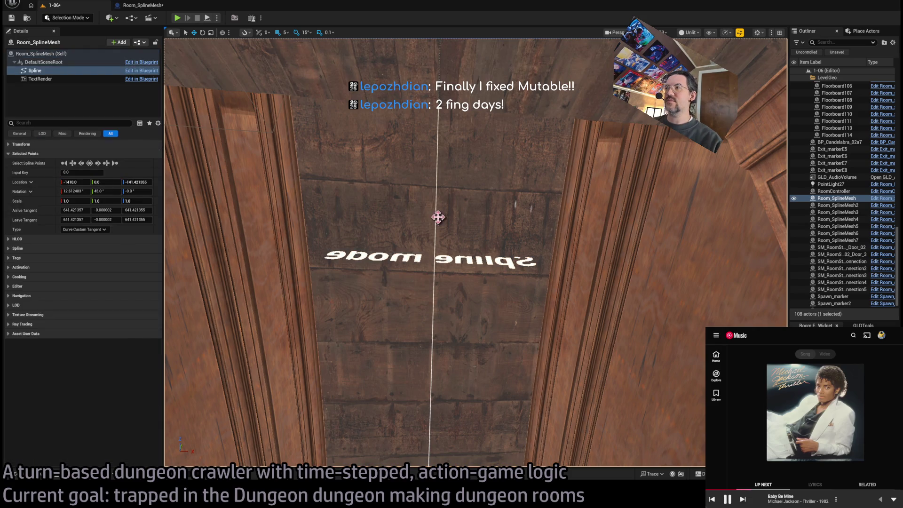
scroll(479, 217, down, 5)
key(ctrl+z)
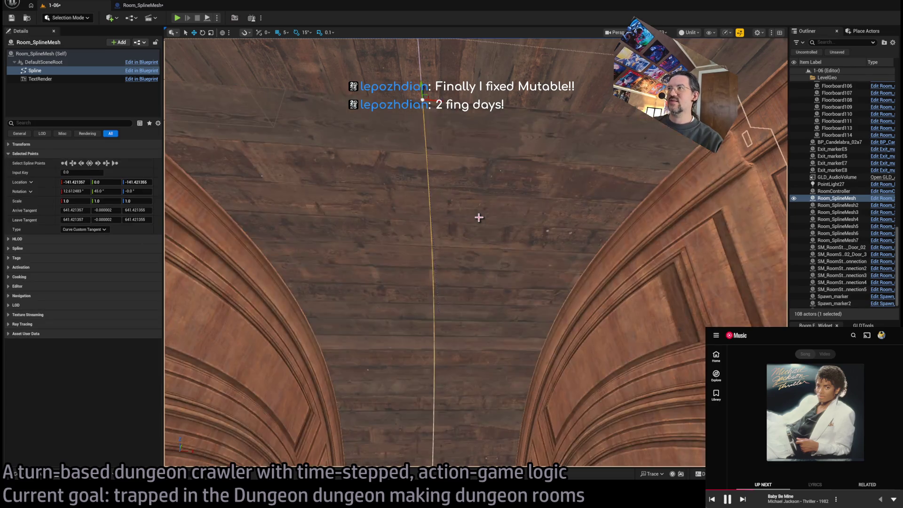
Step: Round the first point's Location X and Z to -141
double_click(75, 183)
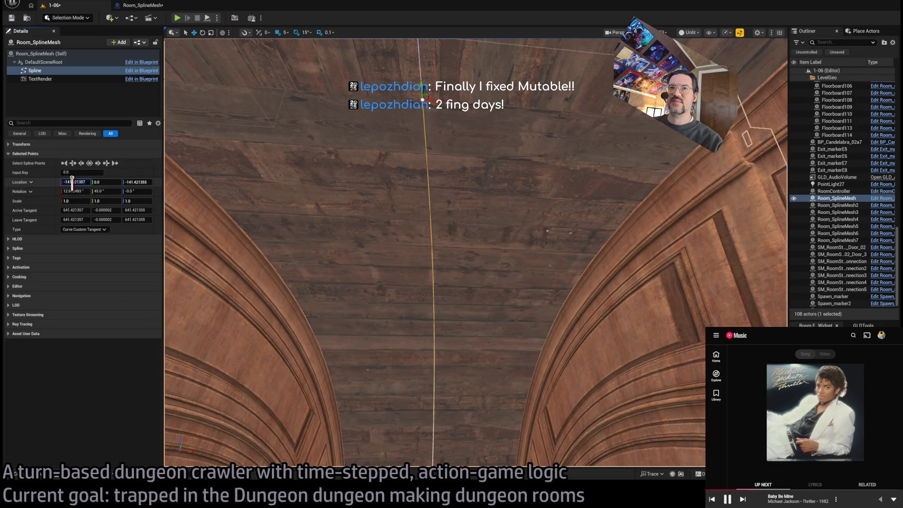
text(0)
click(134, 182)
text(0)
key(Return)
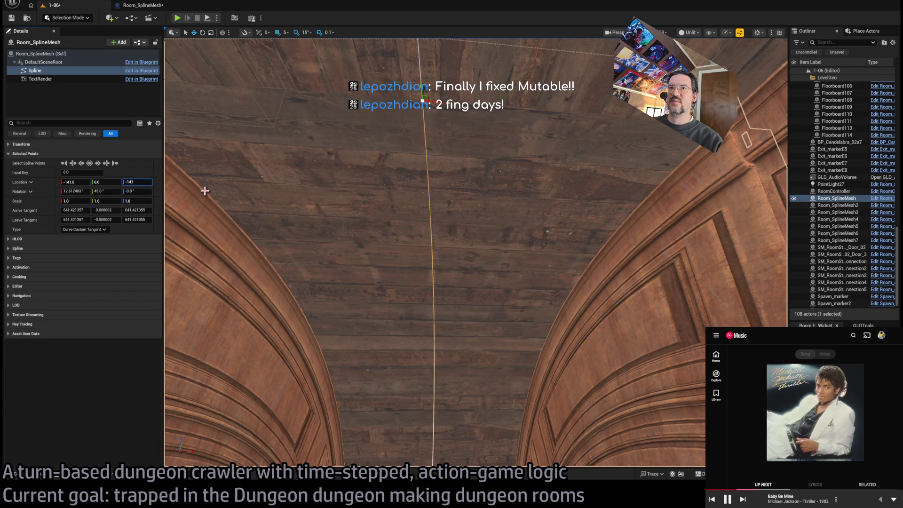
mouse_move(428, 183)
mouse_down()
mouse_move(329, 198)
mouse_move(320, 301)
mouse_move(320, 238)
mouse_up()
Step: Try X rotations of about 12.4–12.6° on the first spline point while checking the walls
click(84, 190)
text(12.612)
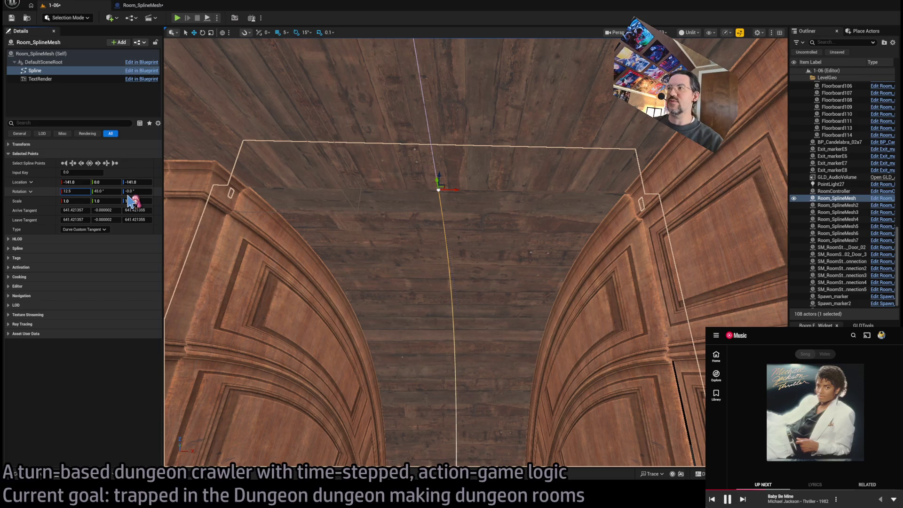
mouse_move(365, 290)
mouse_down()
mouse_move(365, 301)
mouse_move(366, 289)
mouse_up()
click(70, 191)
key(Return)
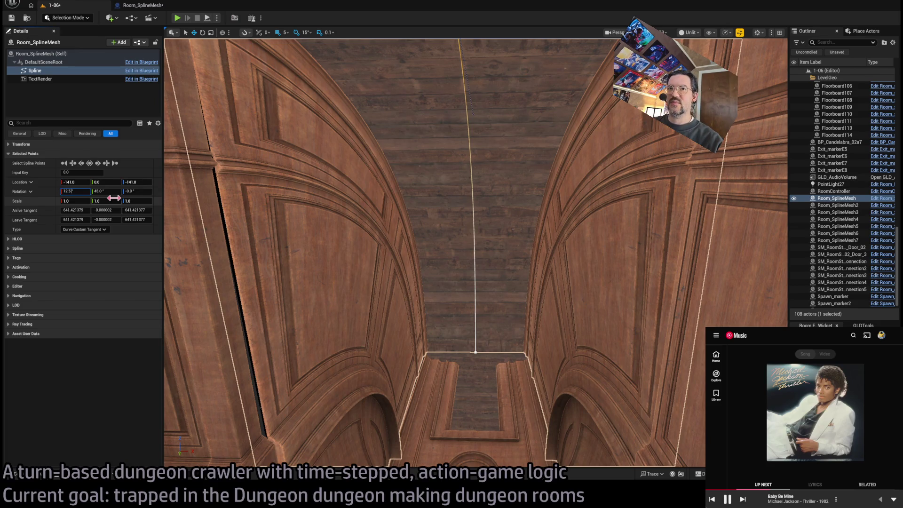
key(Return)
click(71, 191)
text(12)
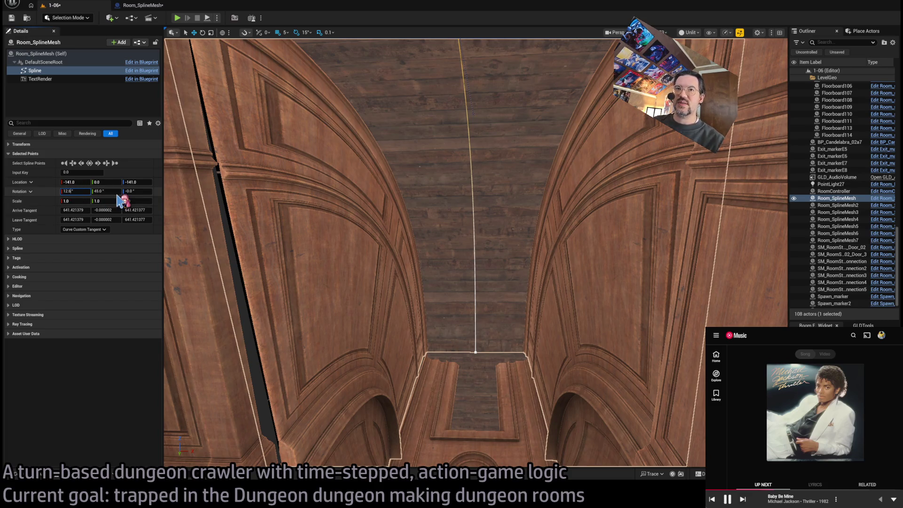
mouse_move(397, 296)
mouse_down()
mouse_move(397, 329)
mouse_move(423, 357)
mouse_move(412, 323)
mouse_up()
click(69, 191)
text(12.6)
key(Return)
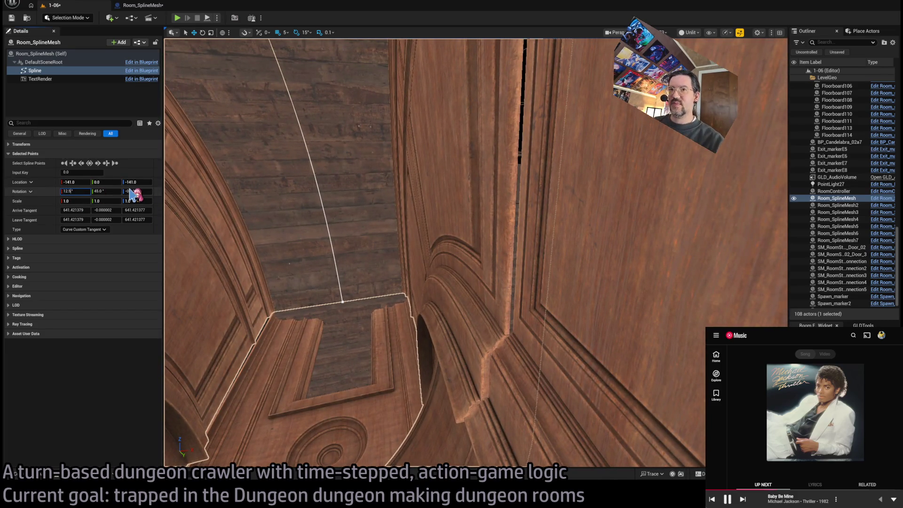
Step: Fine-tune the first point's X rotation through 12.57, 12.55 and 12.56 to 12.566667°
click(69, 191)
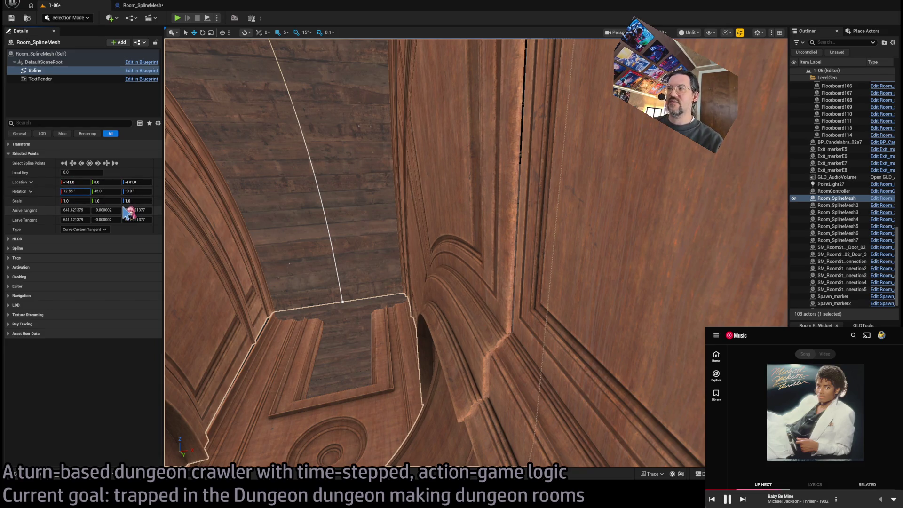
drag(423, 254, 423, 169)
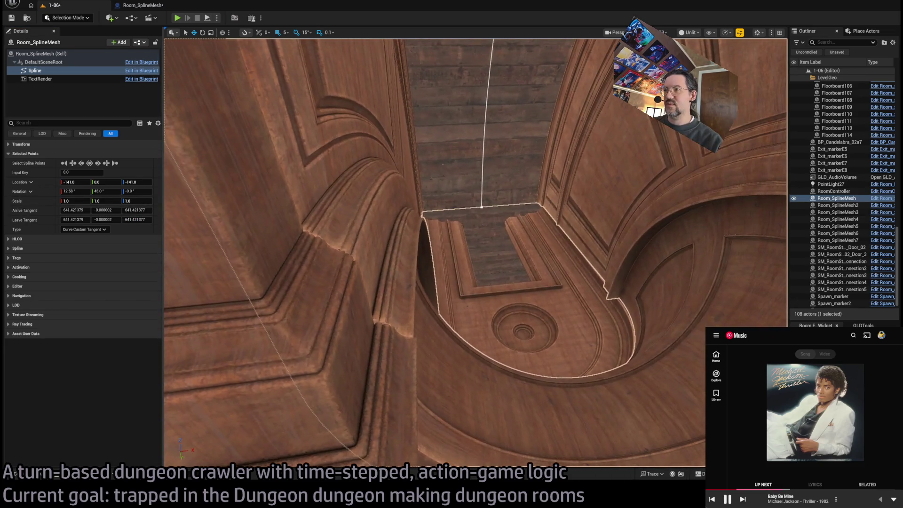
click(72, 191)
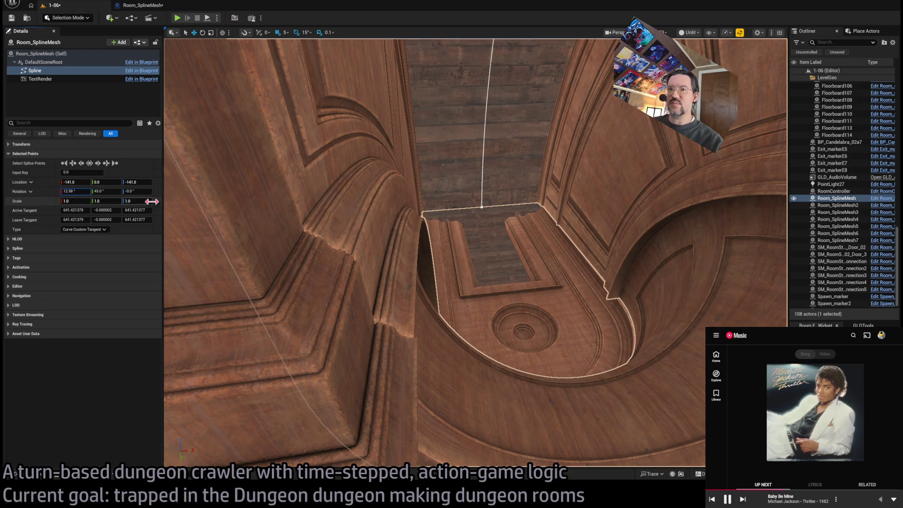
key(Return)
drag(424, 198, 475, 187)
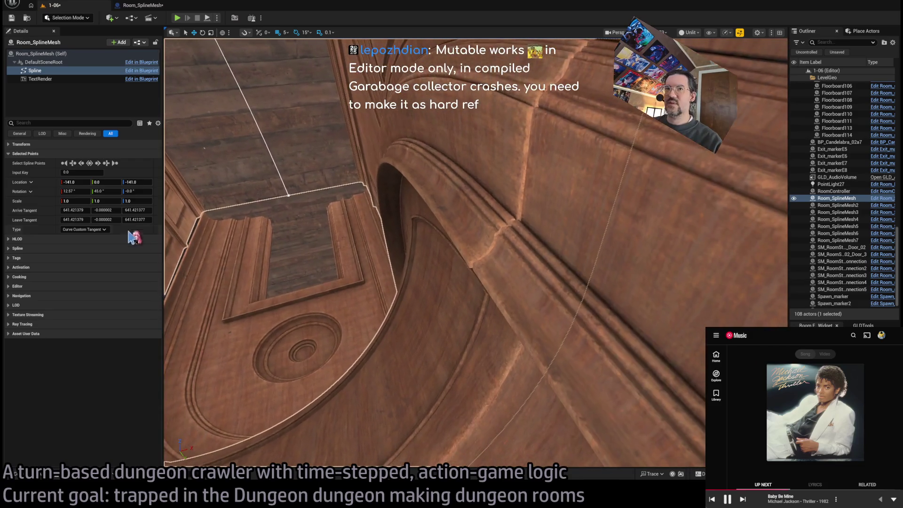
click(74, 191)
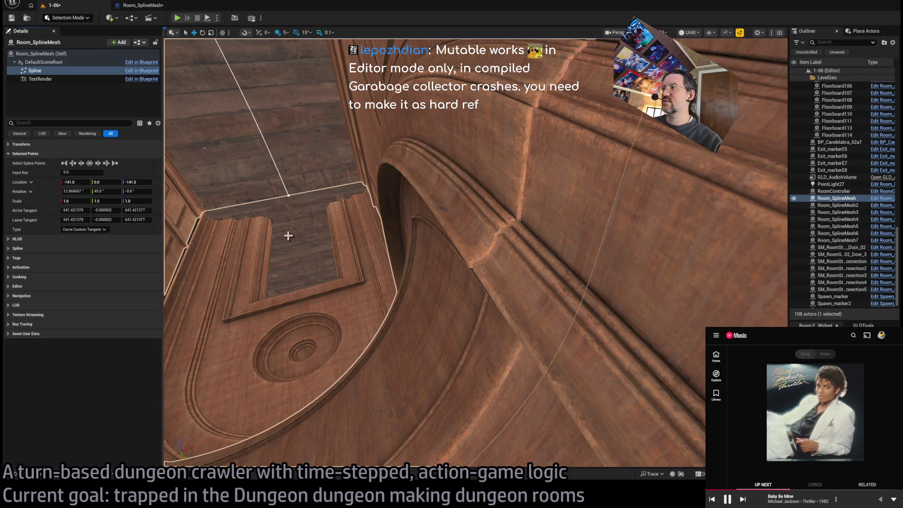
click(73, 190)
text(12.55)
key(Return)
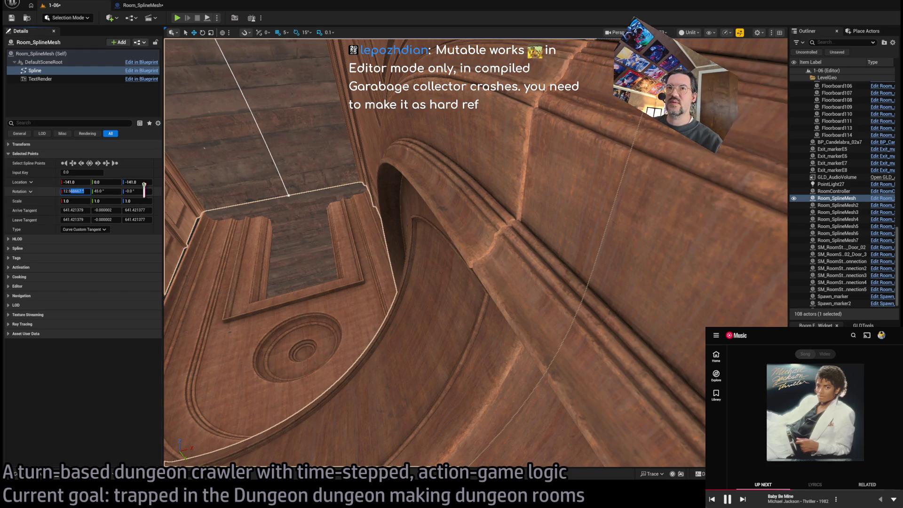
click(71, 191)
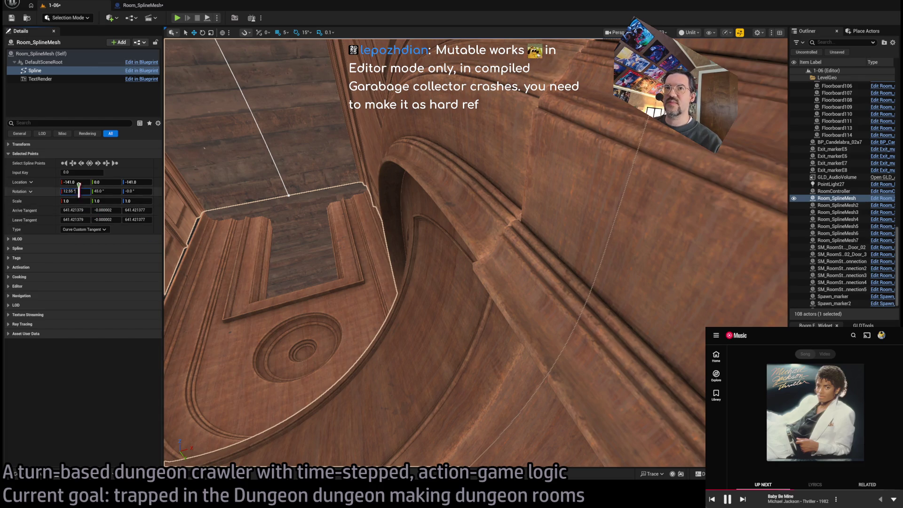
text(6)
key(Return)
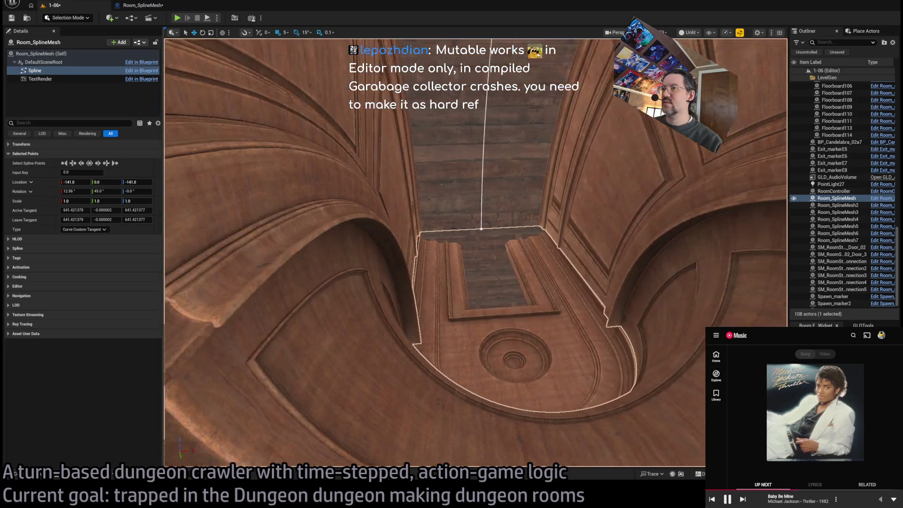
click(76, 190)
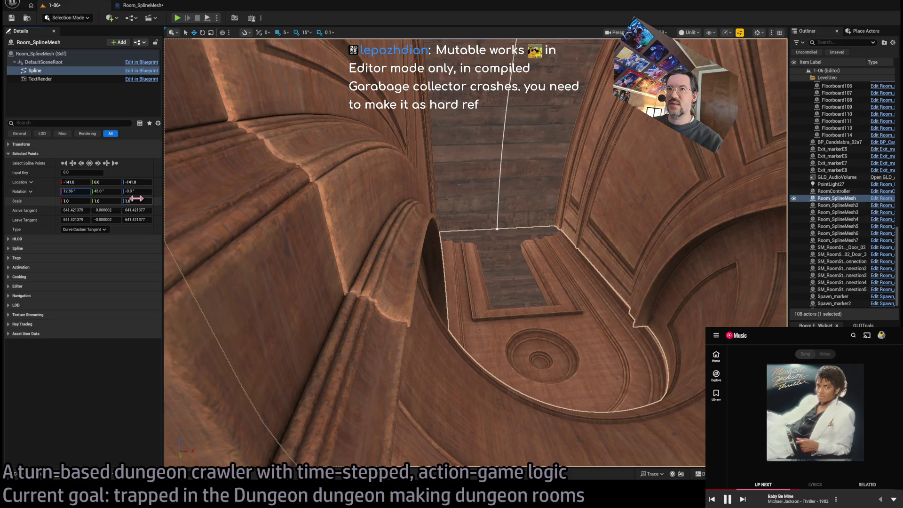
key(Return)
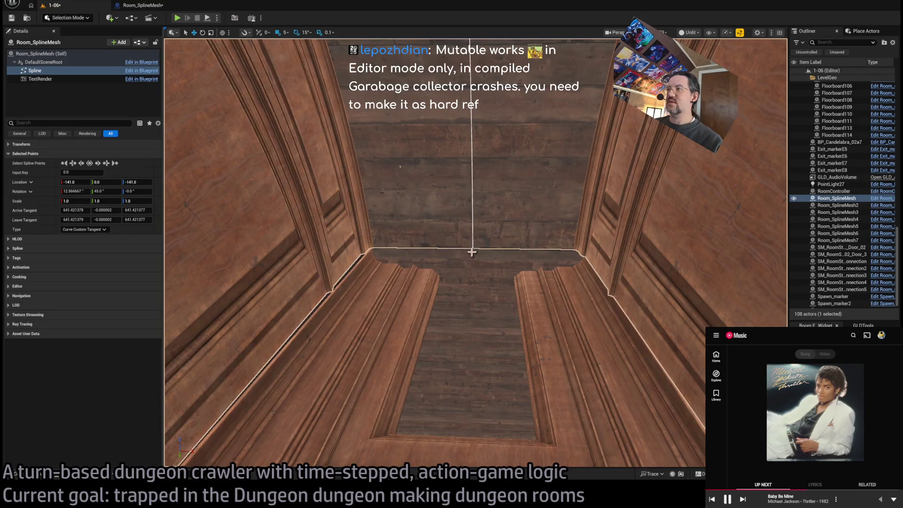
Step: Give the spline's second point an X rotation of 12.566667° as well
click(474, 249)
double_click(76, 191)
text(12.5)
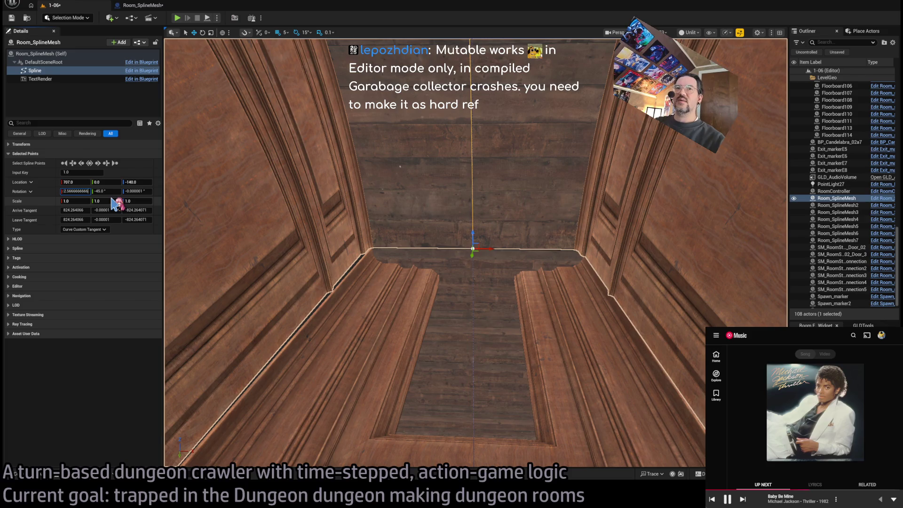
text(66667)
key(Return)
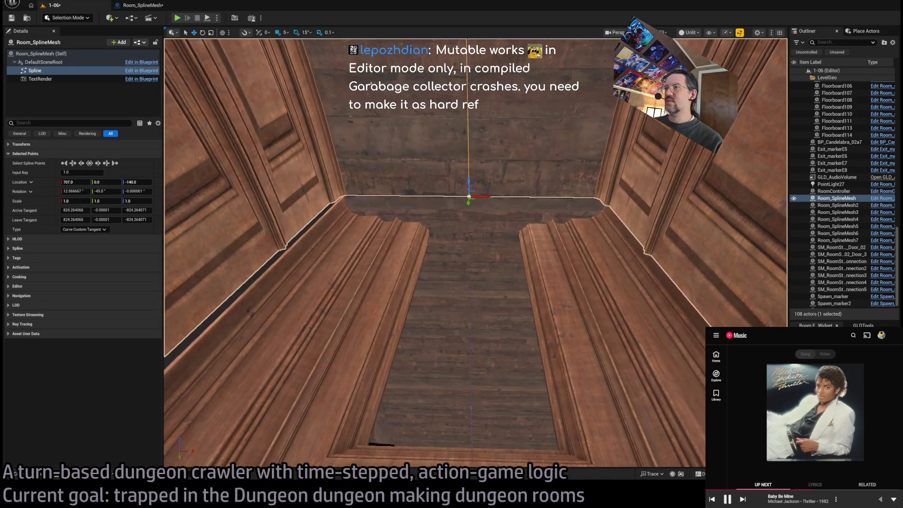
click(526, 291)
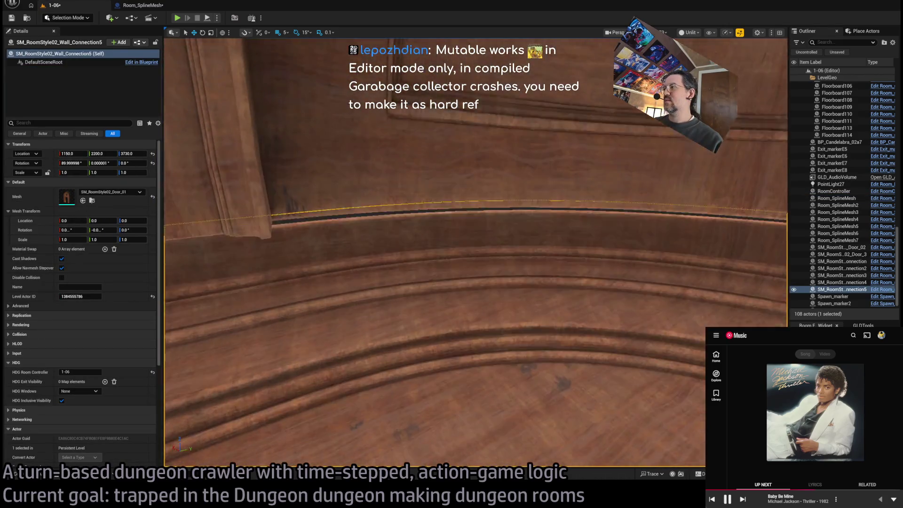
Step: Frame Wall_Connection5 and set its Rotation X to 90 and Y to 0
key(f)
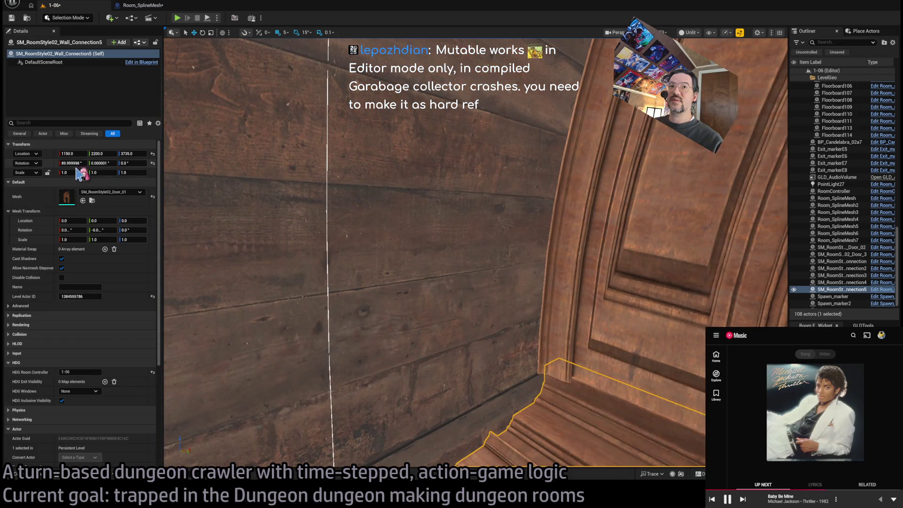
click(72, 162)
text(90)
key(Tab)
text(0)
key(Return)
mouse_move(273, 199)
mouse_down()
mouse_move(273, 172)
mouse_move(287, 158)
mouse_move(320, 189)
mouse_move(395, 318)
mouse_up()
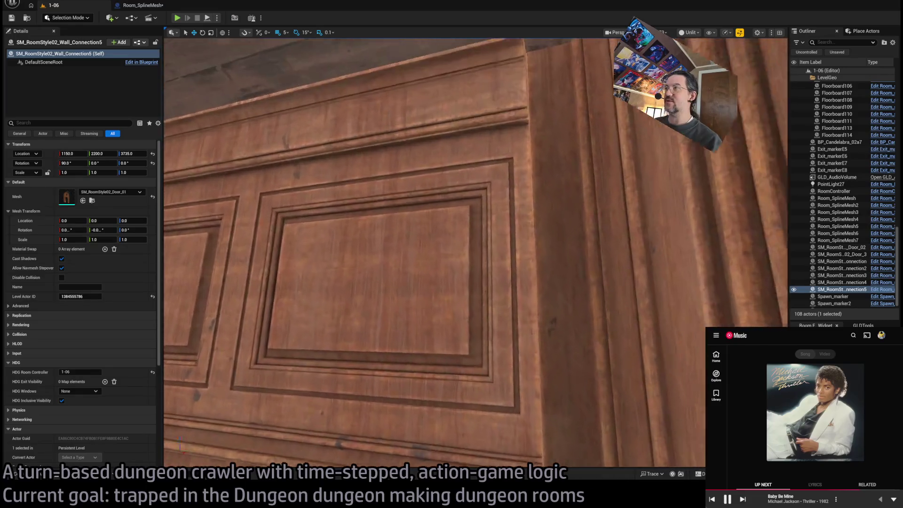
Step: Frame the door frame and orbit to look down on it from above
key(f)
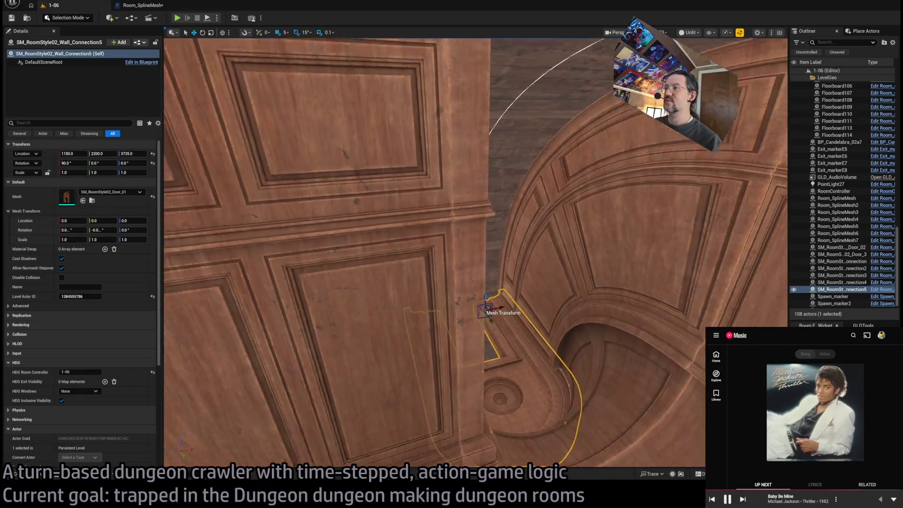
scroll(477, 252, up, 5)
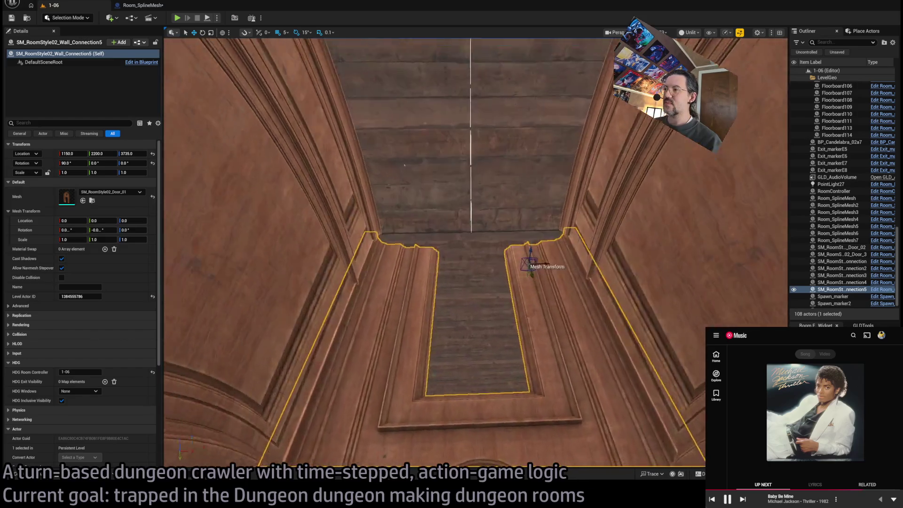
scroll(353, 324, down, 5)
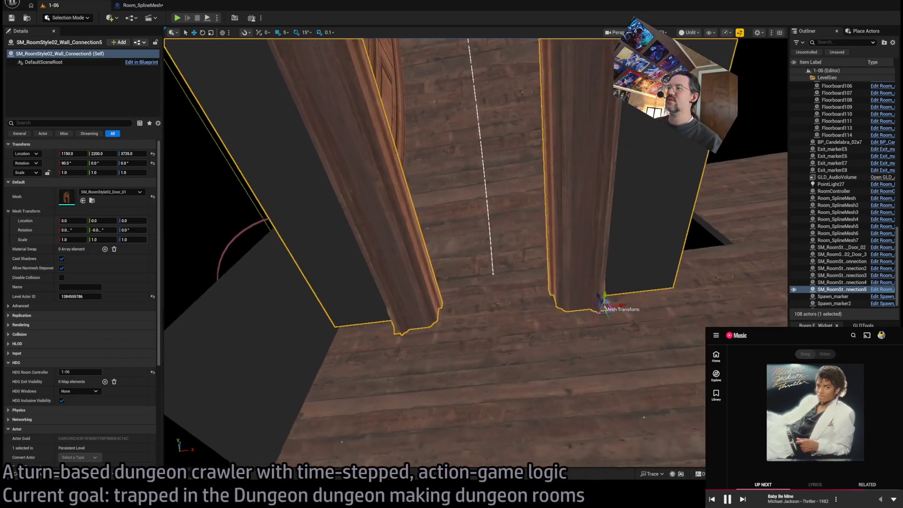
drag(353, 323, 356, 362)
scroll(503, 282, up, 3)
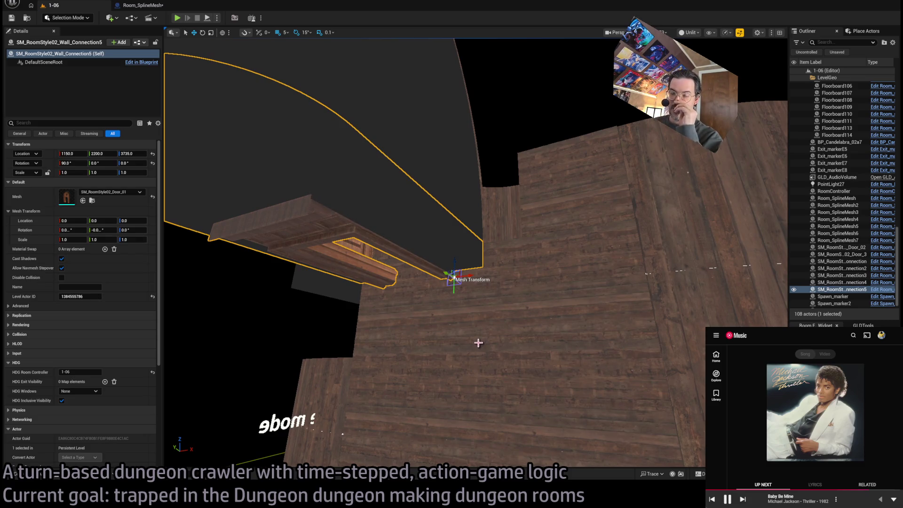
mouse_move(481, 362)
mouse_down()
mouse_move(361, 218)
mouse_move(446, 329)
mouse_move(189, 399)
mouse_up()
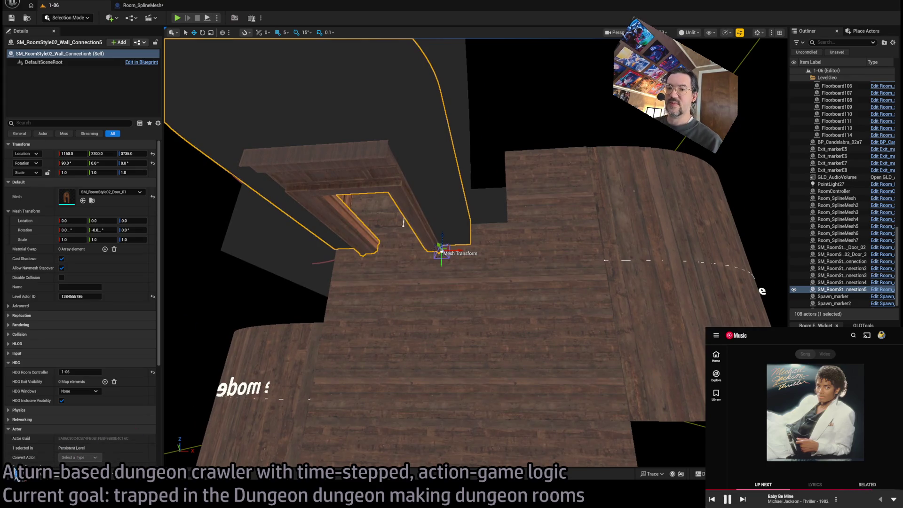
Step: Open the Content Drawer on the IthrisCemetery tileset folder
click(17, 474)
click(57, 395)
click(59, 373)
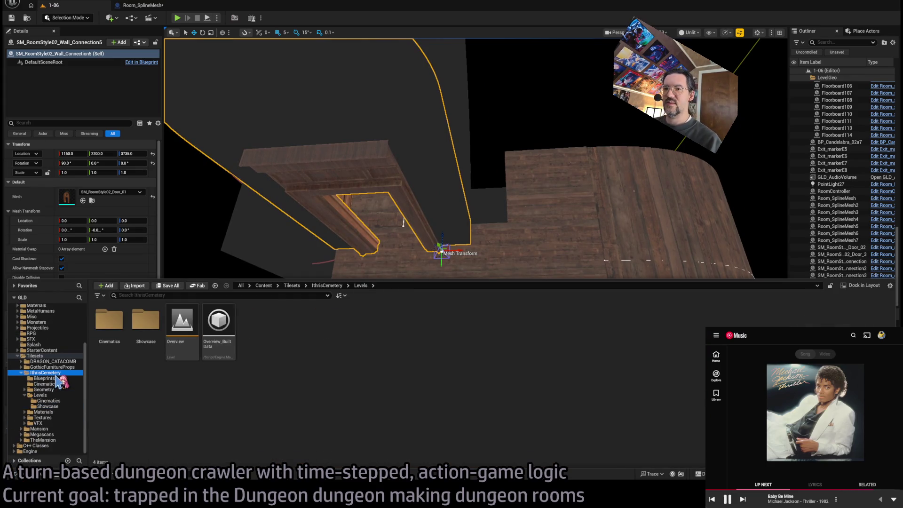
Step: Browse the IthrisCemetery Levels folder and its subfolders while framing the door-frame wall
click(53, 396)
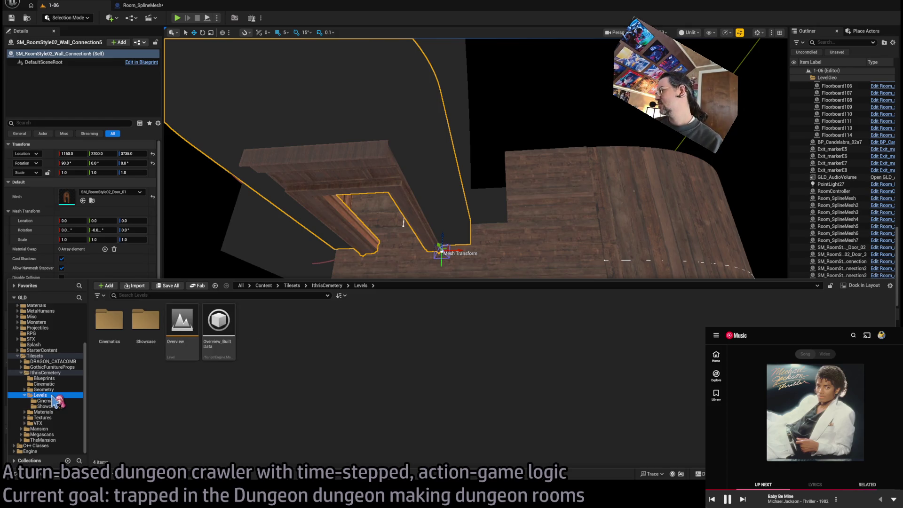
scroll(404, 242, up, 5)
key(f)
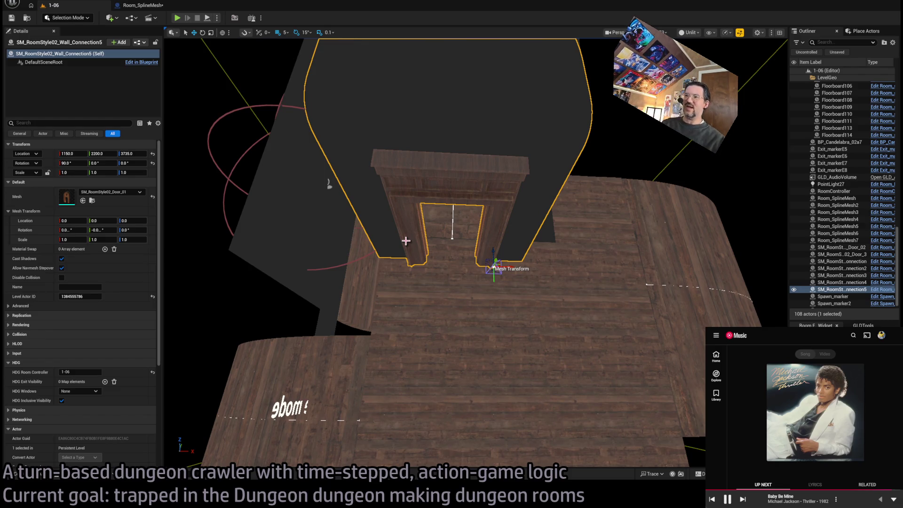
drag(405, 272, 369, 178)
drag(262, 185, 354, 260)
click(35, 476)
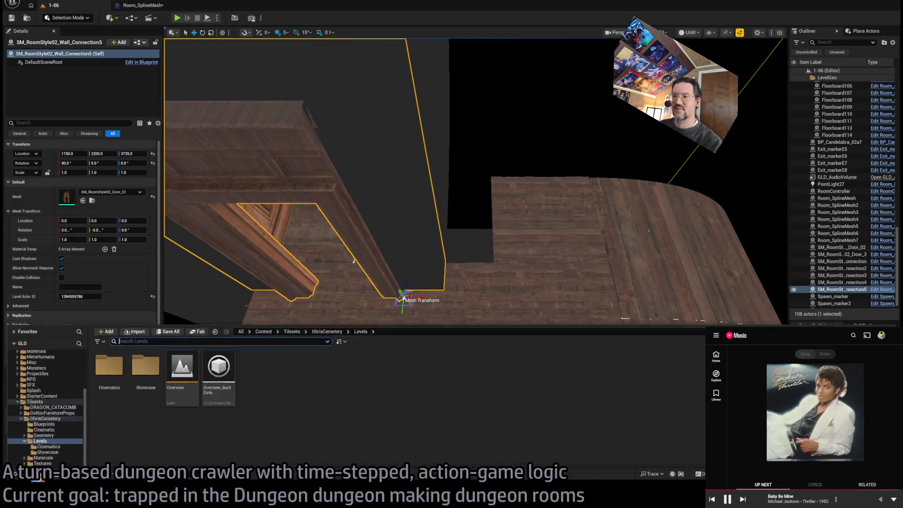
click(47, 401)
click(44, 378)
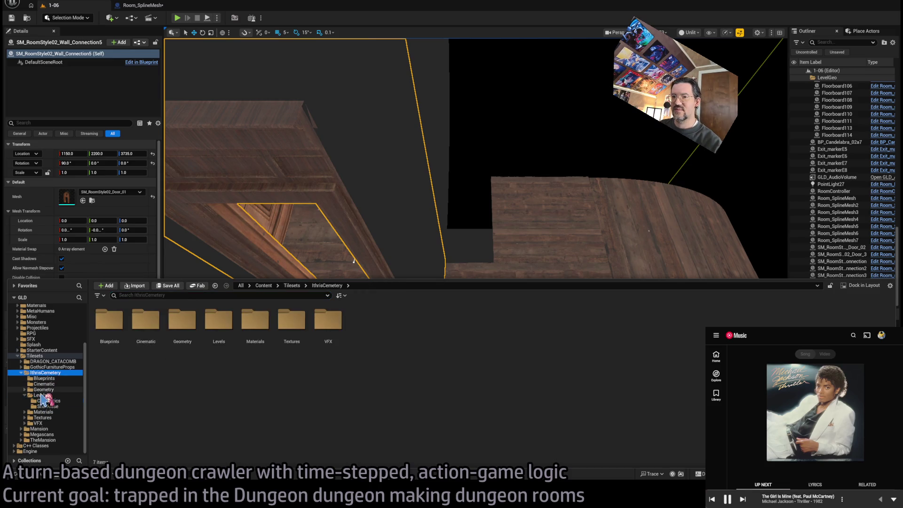
click(41, 395)
drag(407, 234, 209, 397)
click(38, 476)
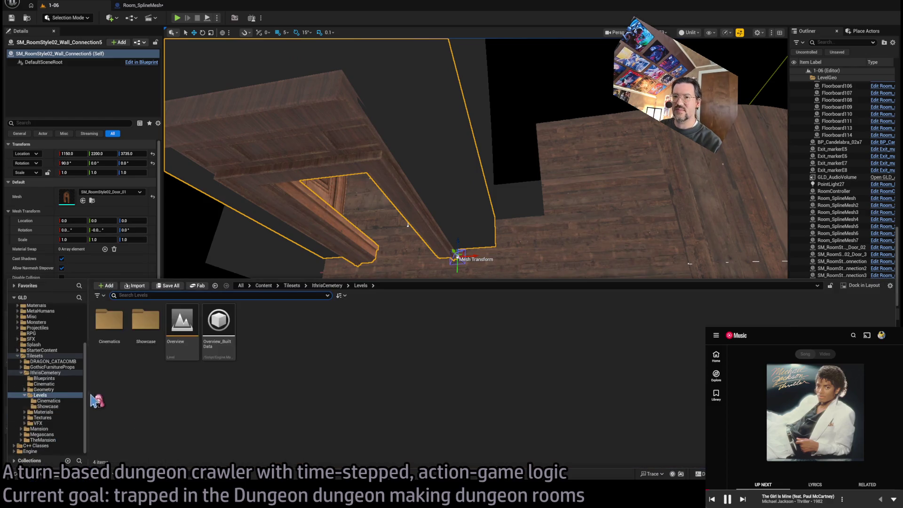
click(69, 397)
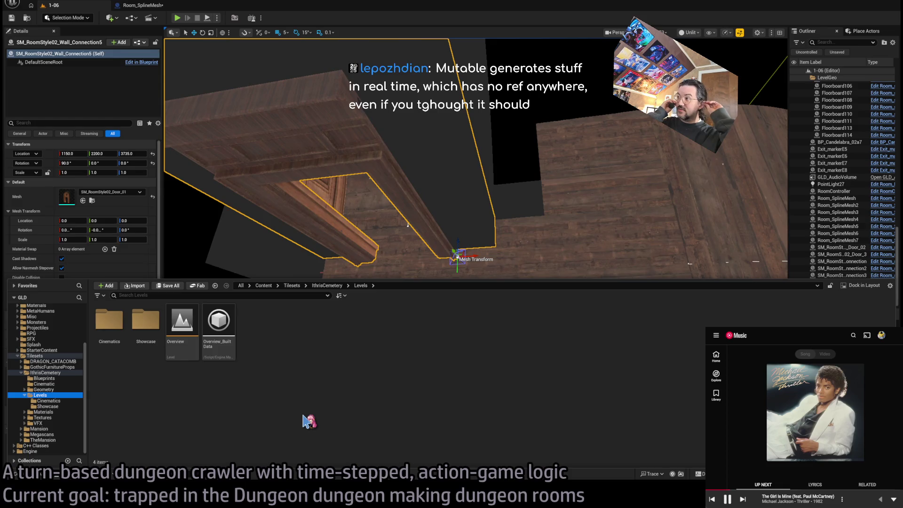
Step: Alt-drag Wall_Connection5 down its Z arrow to create Wall_Connection6 at Z 3705
drag(330, 235, 358, 216)
drag(438, 263, 475, 238)
drag(392, 264, 383, 360)
key(ctrl+space)
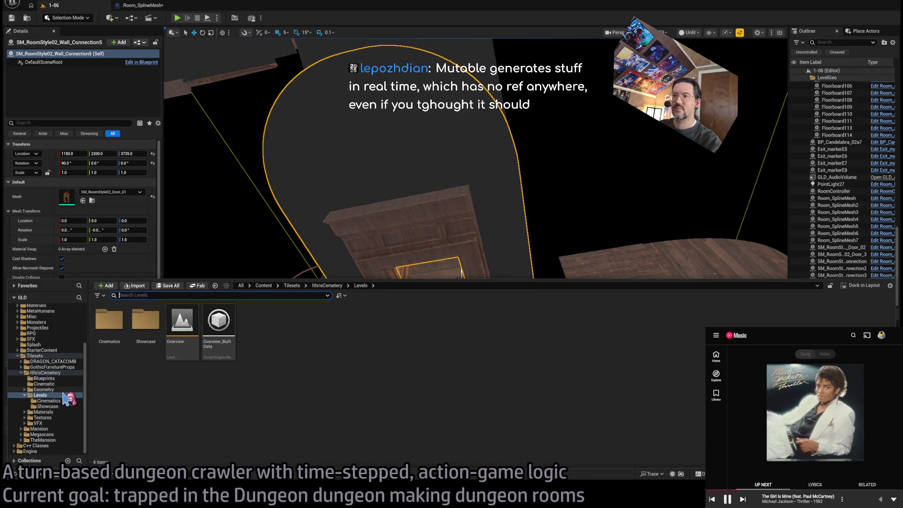
click(421, 237)
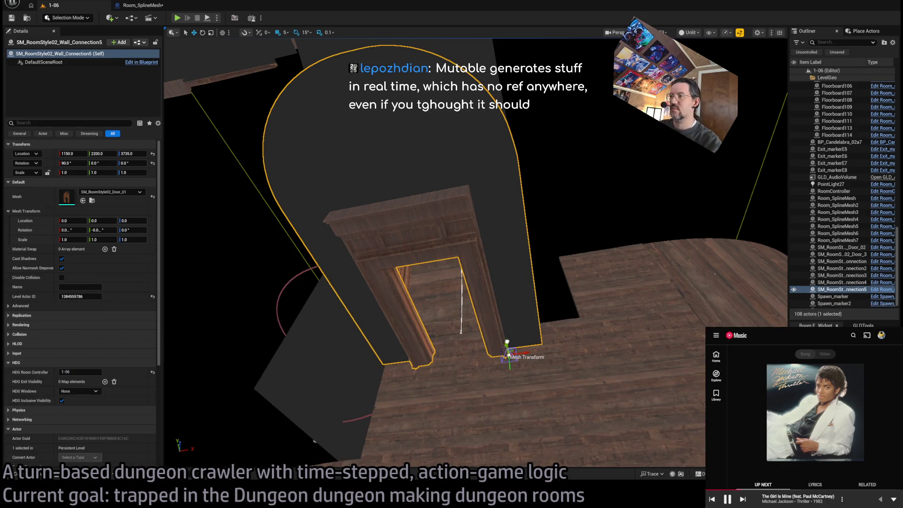
alt+drag(507, 342, 507, 356)
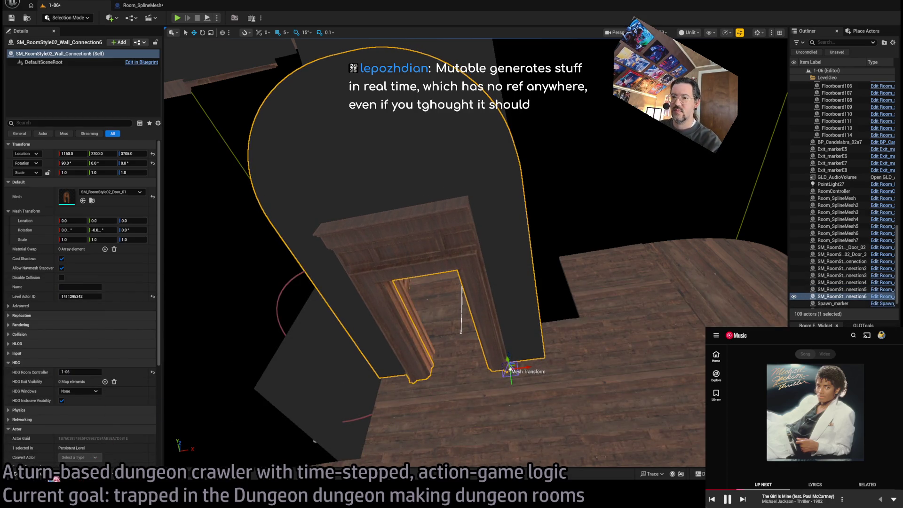
Step: Assign SM_CorridorWall_BigDoor_01 from the Modular_corridor folder to Wall_Connection6's Mesh
key(ctrl+space)
click(47, 412)
click(53, 417)
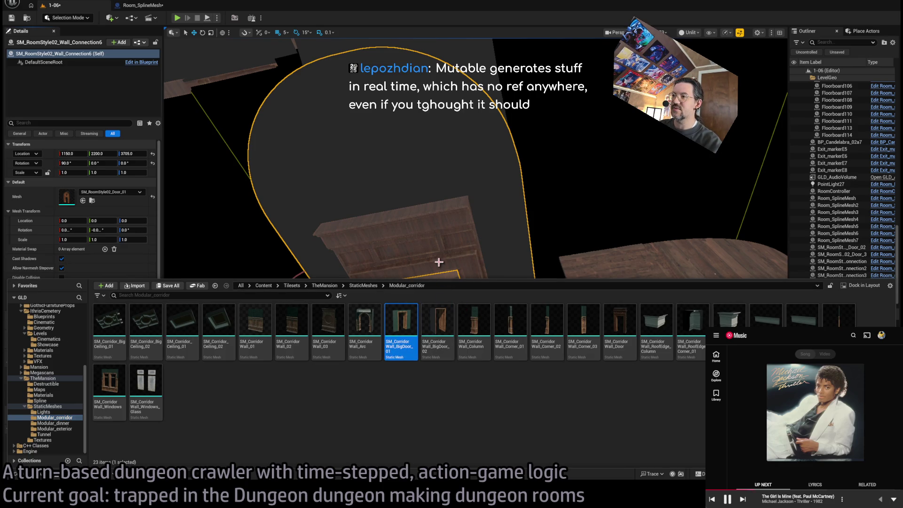
click(458, 258)
key(f)
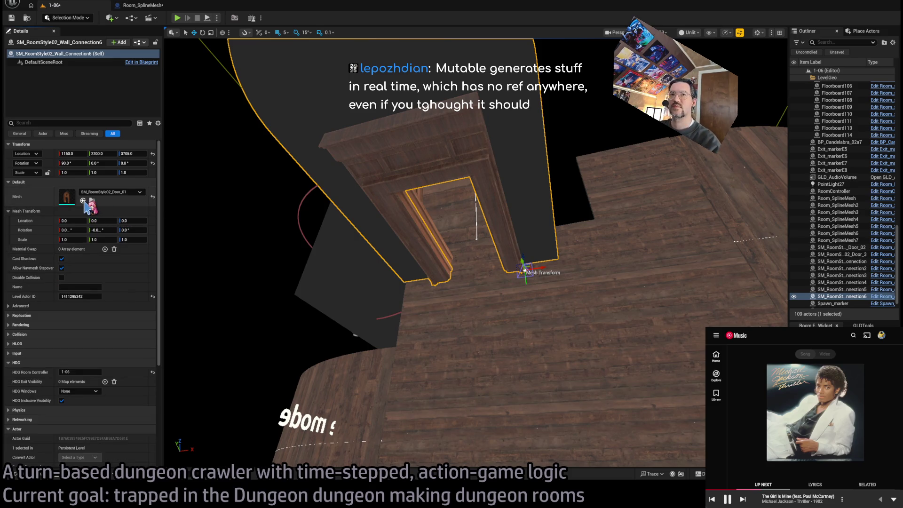
drag(86, 205, 87, 199)
Step: Rotate the door piece to -45°, inspect it from above, and locate its mesh asset
key(e)
mouse_move(541, 238)
mouse_down()
mouse_move(541, 258)
mouse_move(577, 236)
mouse_move(522, 275)
mouse_up()
key(w)
drag(299, 416, 283, 398)
mouse_move(569, 284)
mouse_down()
mouse_move(553, 273)
mouse_move(570, 284)
mouse_up()
drag(652, 216, 652, 358)
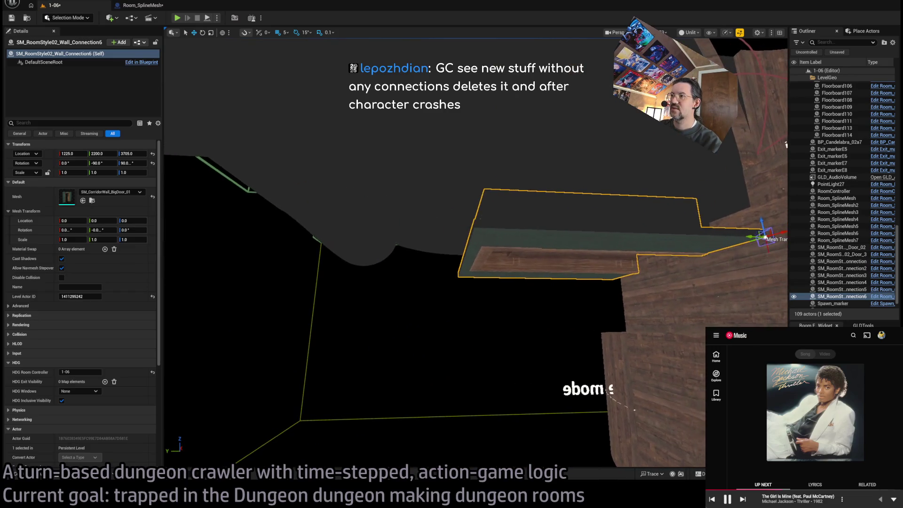
drag(651, 358, 651, 470)
drag(380, 302, 379, 302)
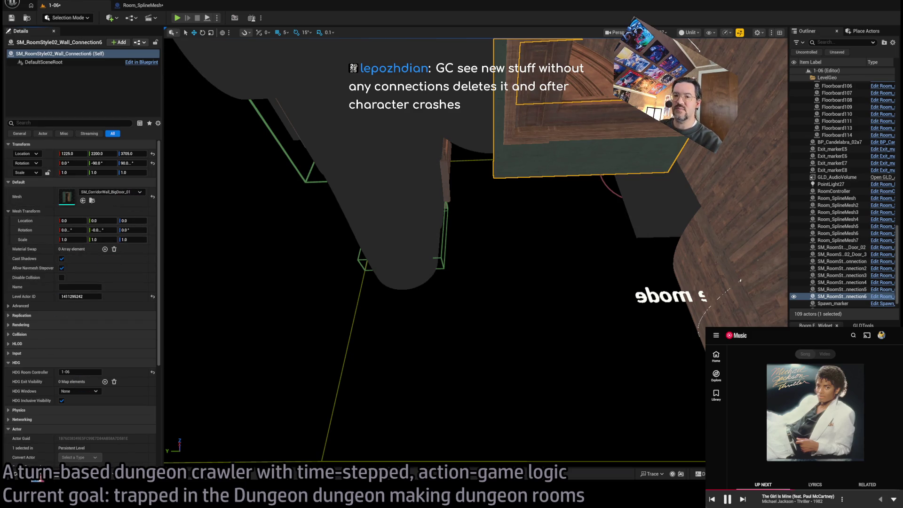
click(93, 200)
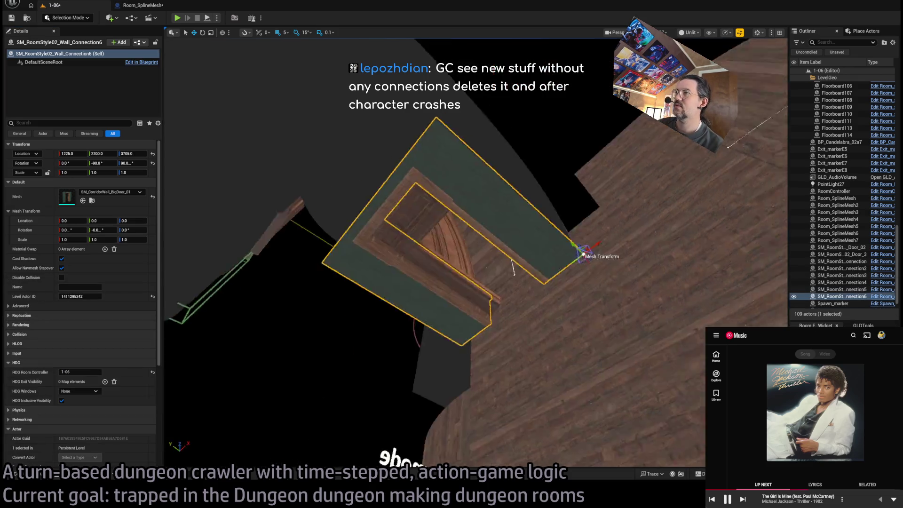
Step: Slide the door frame to X 1445 and change the selected piece's mesh to CorridorWall_02
key(f)
mouse_move(536, 337)
mouse_down()
mouse_move(541, 282)
mouse_move(494, 282)
mouse_move(590, 285)
mouse_up()
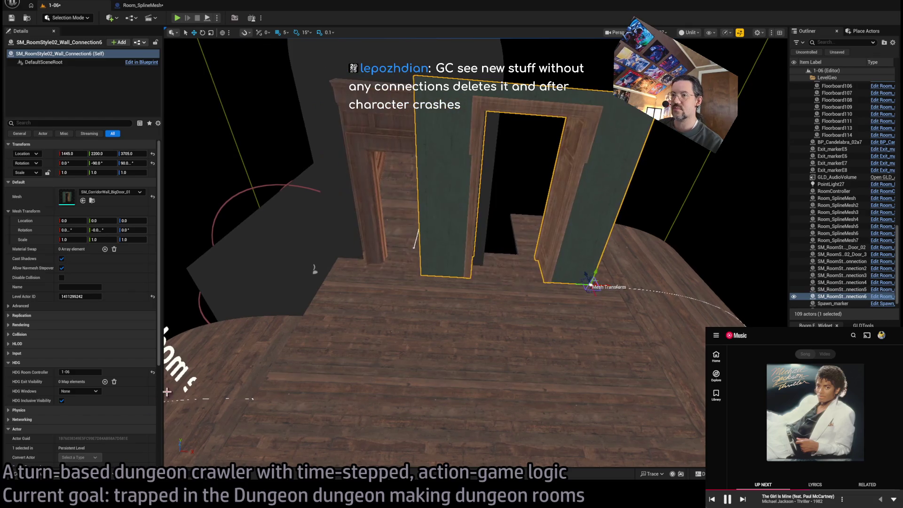
key(ctrl+space)
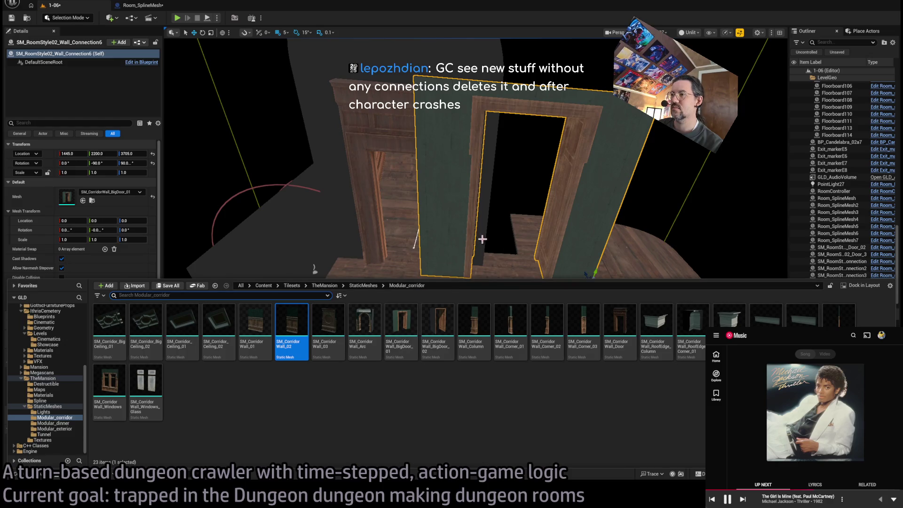
drag(510, 245, 510, 246)
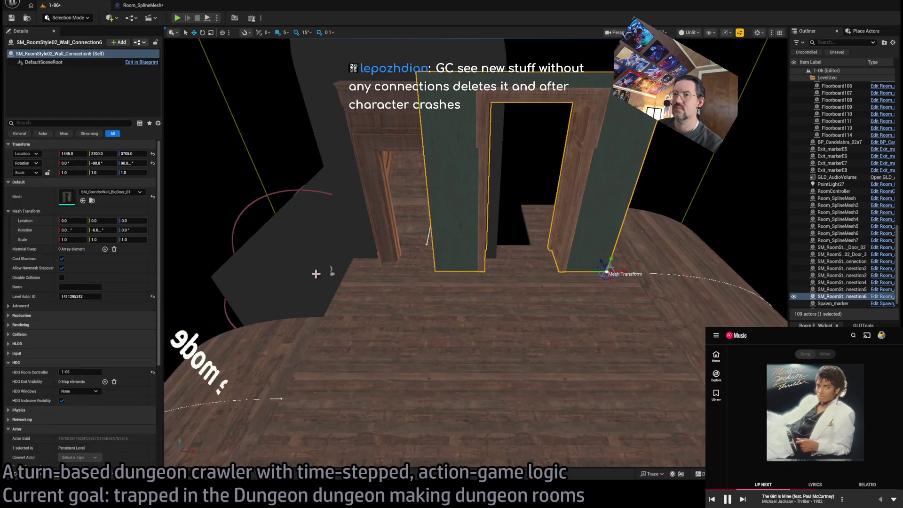
key(f)
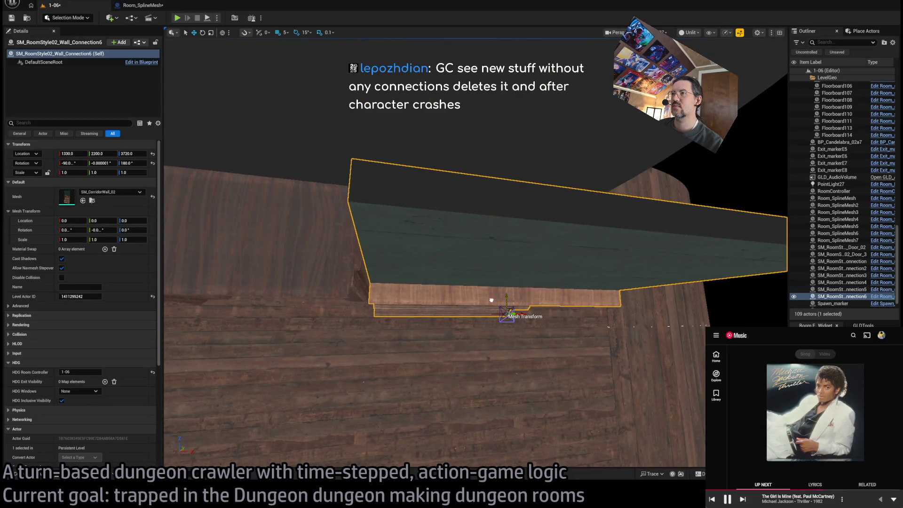
mouse_move(493, 295)
alt+mouse_down()
mouse_move(495, 254)
mouse_move(163, 427)
alt+mouse_up()
Step: Alt-drag a copy of the CorridorWall_02 panel over to X 960
click(15, 474)
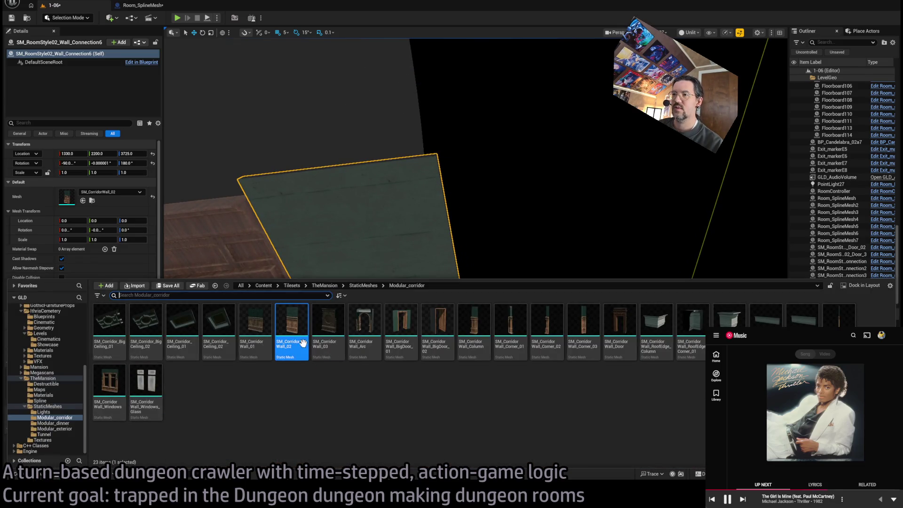
mouse_move(480, 284)
alt+mouse_down()
mouse_move(466, 287)
mouse_move(481, 284)
alt+mouse_up()
mouse_move(607, 363)
mouse_down()
mouse_move(592, 360)
mouse_move(613, 359)
mouse_up()
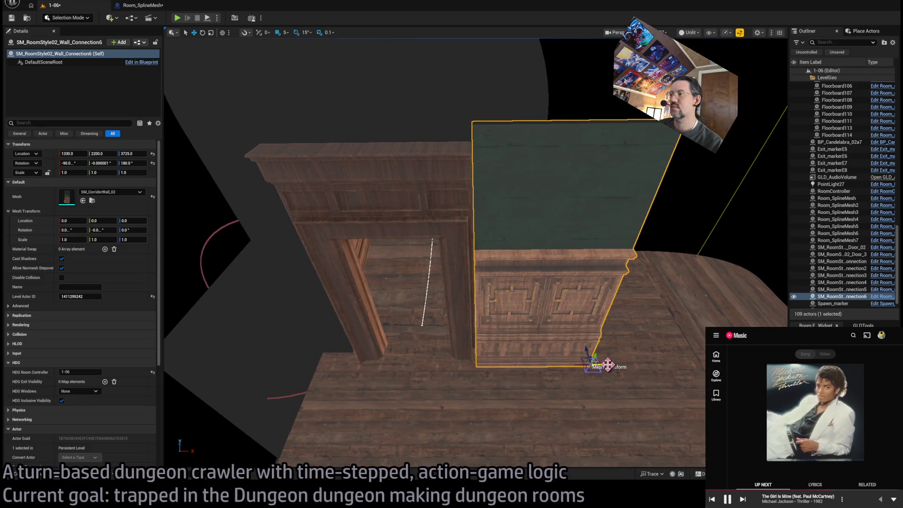
mouse_move(594, 362)
mouse_down()
mouse_move(343, 369)
mouse_move(364, 368)
mouse_up()
mouse_move(476, 253)
mouse_down()
mouse_move(461, 263)
mouse_move(471, 254)
mouse_move(489, 277)
mouse_up()
Step: Add a CorridorWall_Column copy at X 1400, rotated 90° and raised to Z 3915
key(ctrl+space)
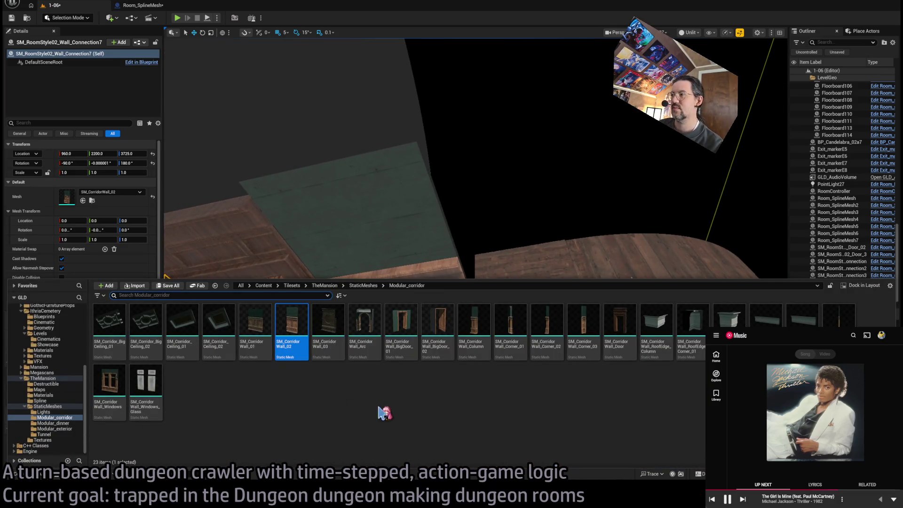
click(474, 324)
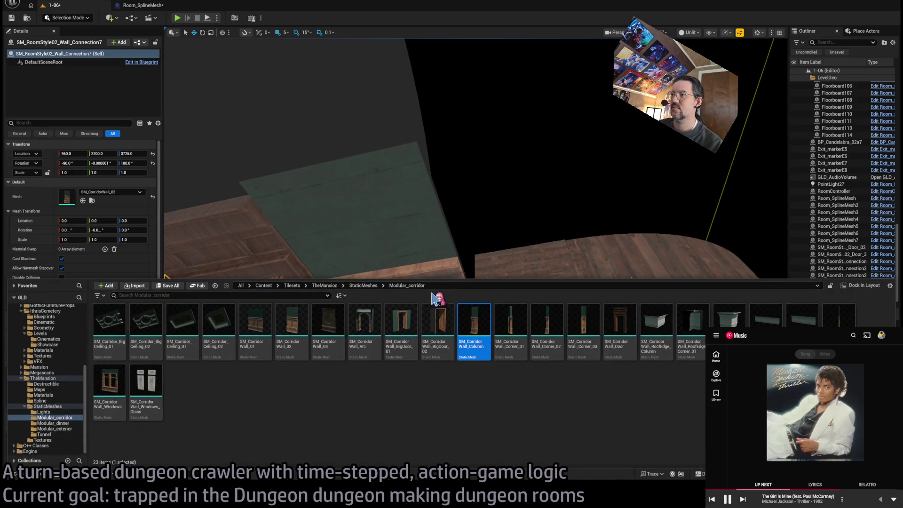
click(386, 272)
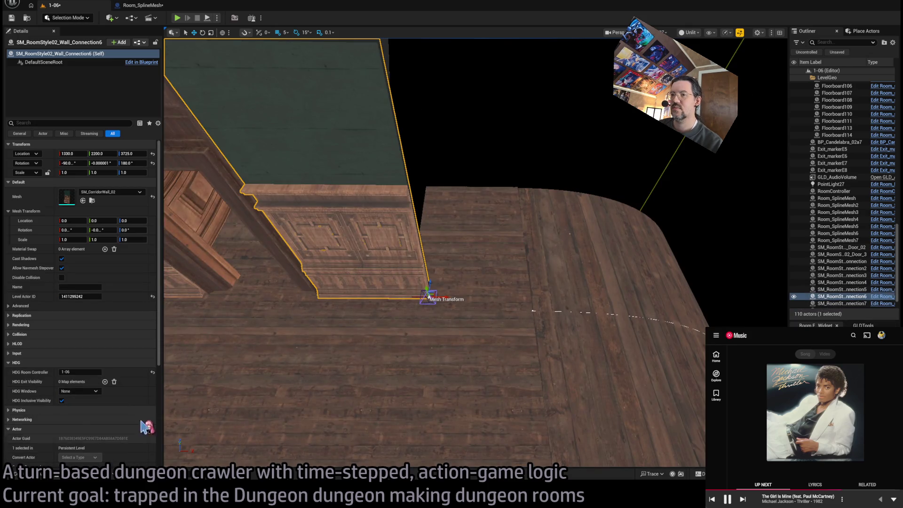
drag(441, 299, 486, 300)
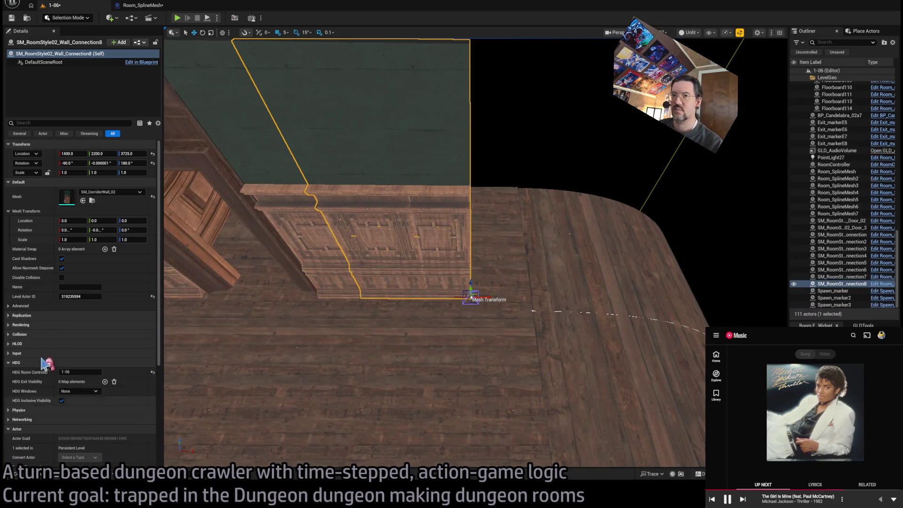
click(83, 201)
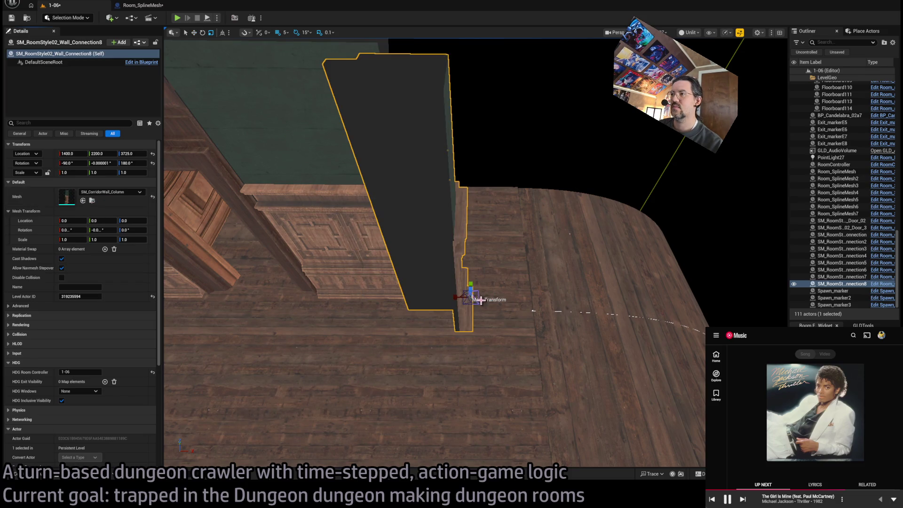
mouse_move(490, 307)
mouse_down()
mouse_move(461, 312)
mouse_move(478, 298)
mouse_move(405, 193)
mouse_up()
mouse_move(575, 138)
mouse_down()
mouse_move(560, 153)
mouse_move(575, 139)
mouse_move(478, 154)
mouse_up()
drag(471, 188, 492, 182)
mouse_move(456, 146)
mouse_down()
mouse_move(437, 158)
mouse_move(453, 313)
mouse_up()
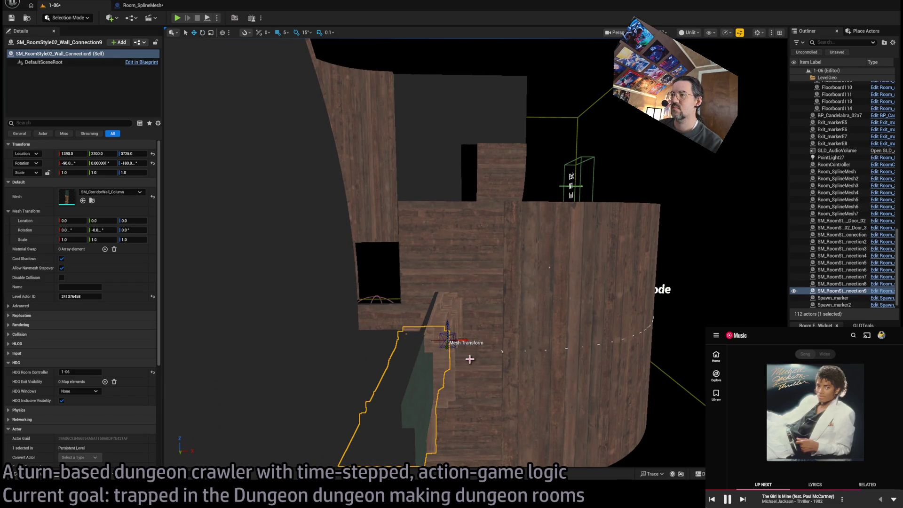
mouse_move(446, 326)
mouse_down()
mouse_move(435, 230)
mouse_move(428, 247)
mouse_move(408, 251)
mouse_move(418, 291)
mouse_up()
Step: Copy a wall panel turned 90° and place it lower at X 1300 beside the column
click(420, 304)
mouse_move(530, 313)
mouse_down()
mouse_move(502, 282)
mouse_move(495, 177)
mouse_up()
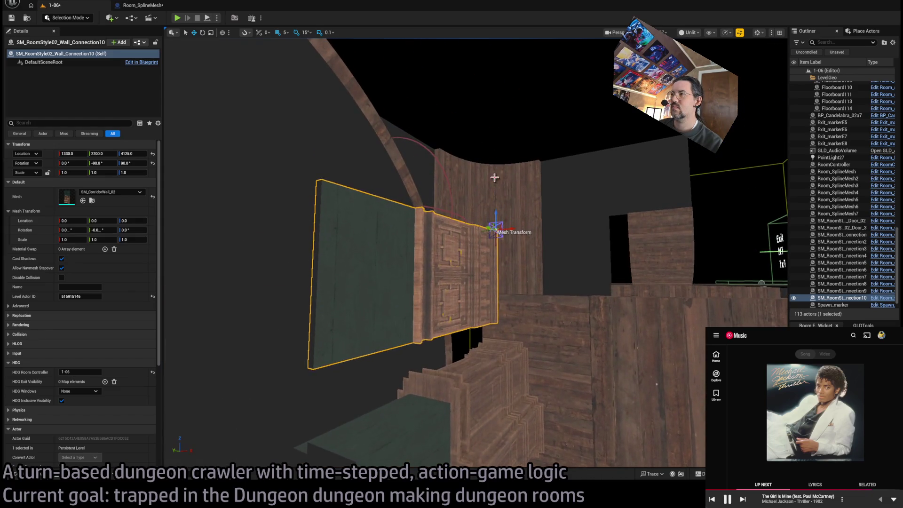
mouse_move(496, 217)
mouse_down()
mouse_move(478, 248)
mouse_move(389, 245)
mouse_up()
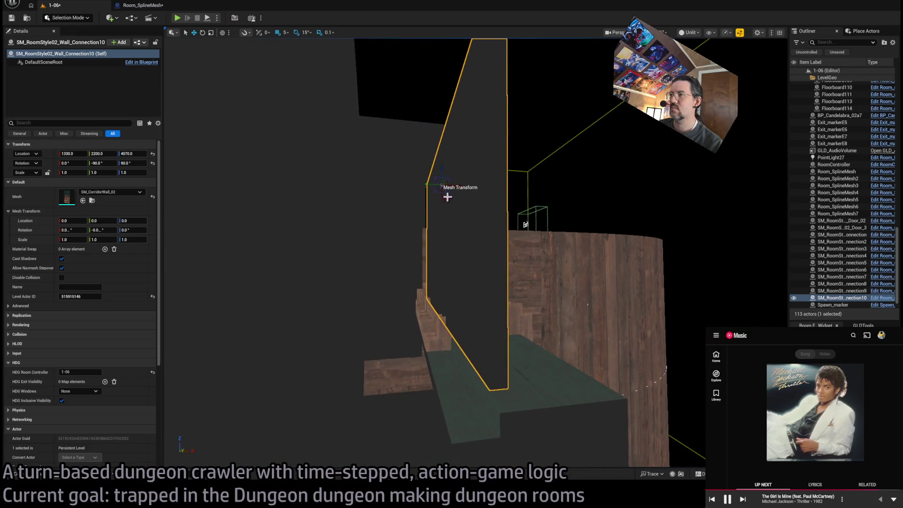
drag(456, 187, 441, 187)
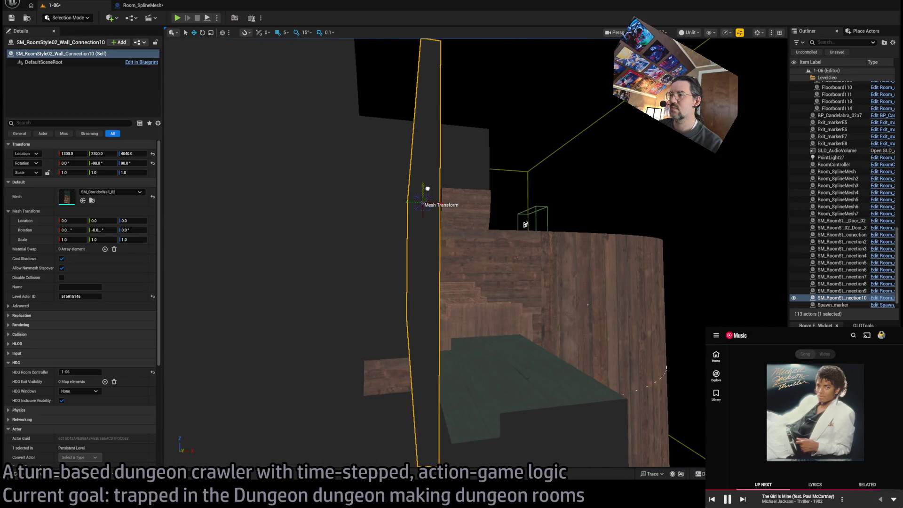
key(ctrl+space)
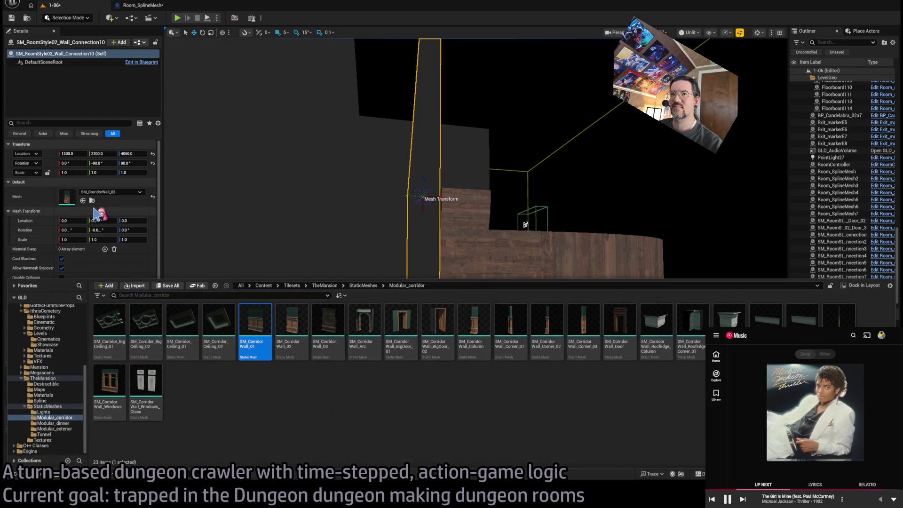
Step: Assign SM_CorridorWall_01 to the turned wall piece and raise it to Z 4150
click(82, 200)
drag(423, 226, 372, 231)
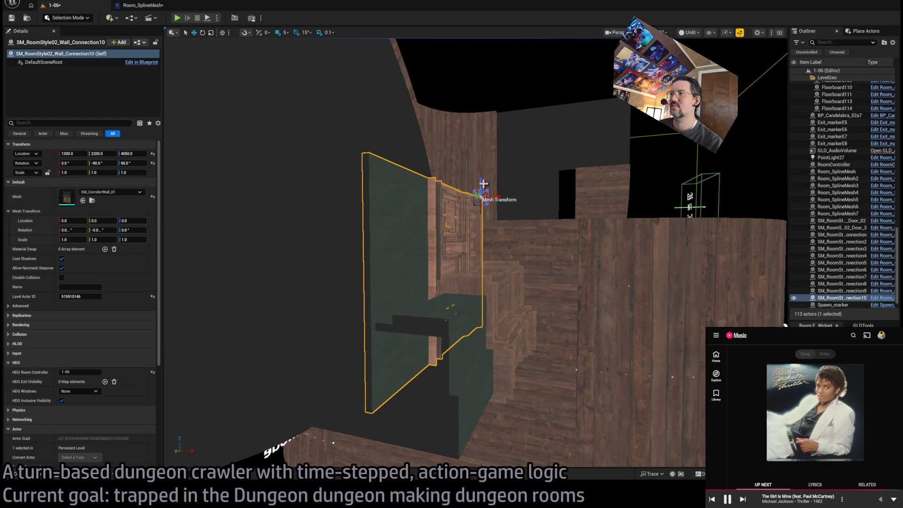
mouse_move(480, 189)
mouse_down()
mouse_move(476, 140)
mouse_move(492, 122)
mouse_move(447, 143)
mouse_move(433, 139)
mouse_move(461, 202)
mouse_move(595, 186)
mouse_move(443, 376)
mouse_up()
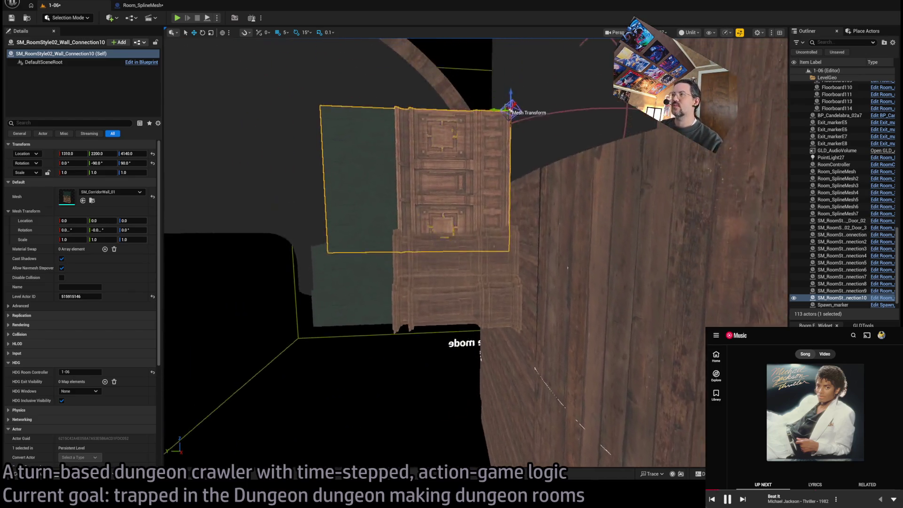
Step: Stack a duplicate of the CorridorWall_01 panel directly above the original
key(f)
drag(535, 456, 513, 443)
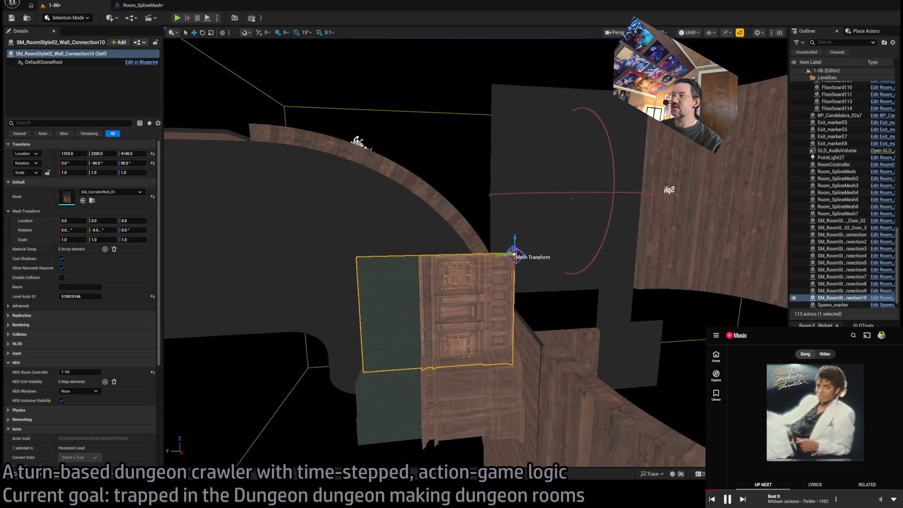
alt+drag(507, 249, 517, 131)
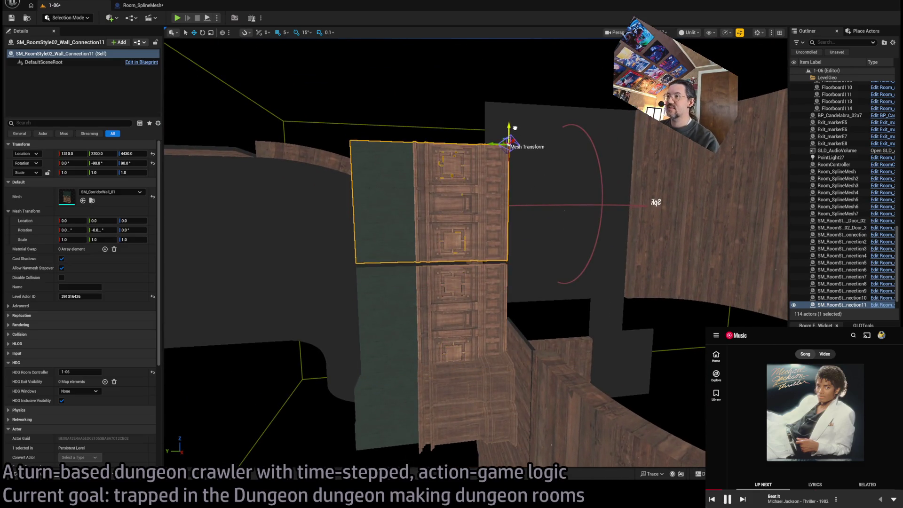
mouse_move(518, 201)
mouse_down()
mouse_move(508, 202)
mouse_move(605, 170)
mouse_move(628, 217)
mouse_move(568, 195)
mouse_move(484, 238)
mouse_move(528, 163)
mouse_move(515, 225)
mouse_up()
Step: Select both column pieces and duplicate them across the corridor to X 550
click(484, 238)
ctrl+click(516, 224)
drag(705, 340, 359, 217)
mouse_move(621, 289)
mouse_down()
mouse_move(348, 282)
mouse_move(339, 301)
mouse_move(375, 270)
mouse_up()
Step: Rotate one copied column 90 degrees to fit the far side
click(375, 269)
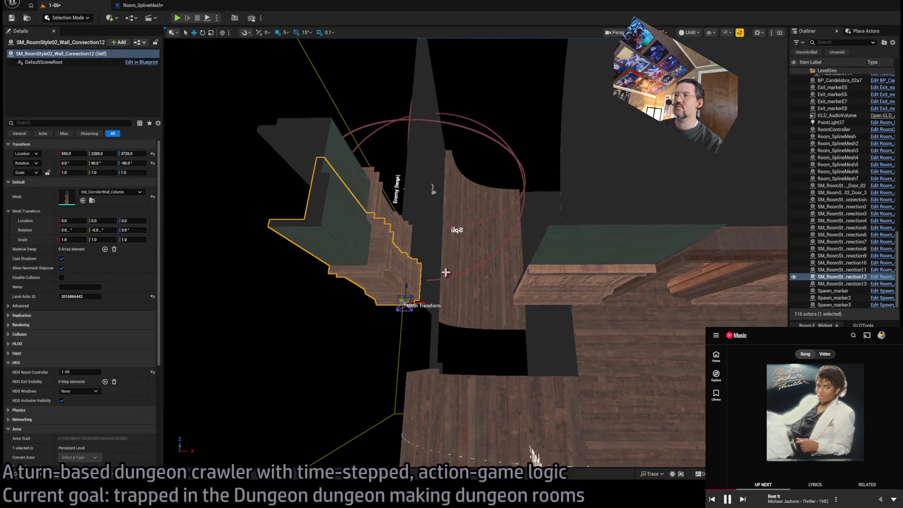
click(411, 240)
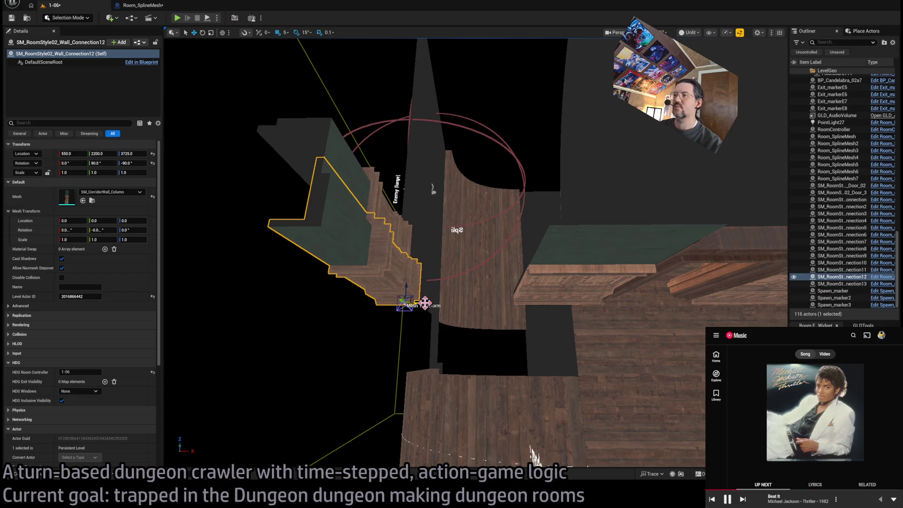
mouse_move(430, 305)
mouse_down()
mouse_move(404, 330)
mouse_move(495, 292)
mouse_move(454, 263)
mouse_up()
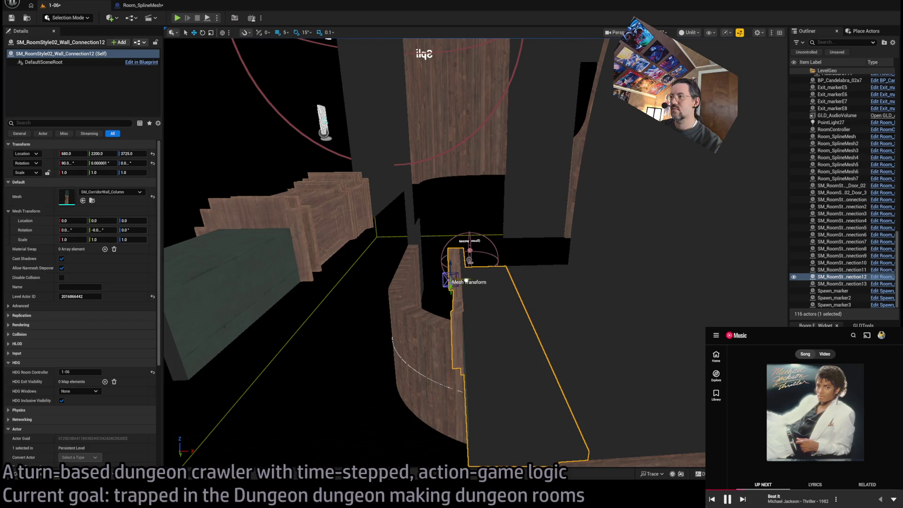
mouse_move(454, 262)
mouse_down()
mouse_move(437, 270)
mouse_move(449, 339)
mouse_up()
mouse_move(385, 405)
mouse_down()
mouse_move(373, 404)
mouse_move(416, 277)
mouse_move(412, 342)
mouse_up()
Step: Move the other copied column along X to 680, then select the stacked wall panels
click(411, 342)
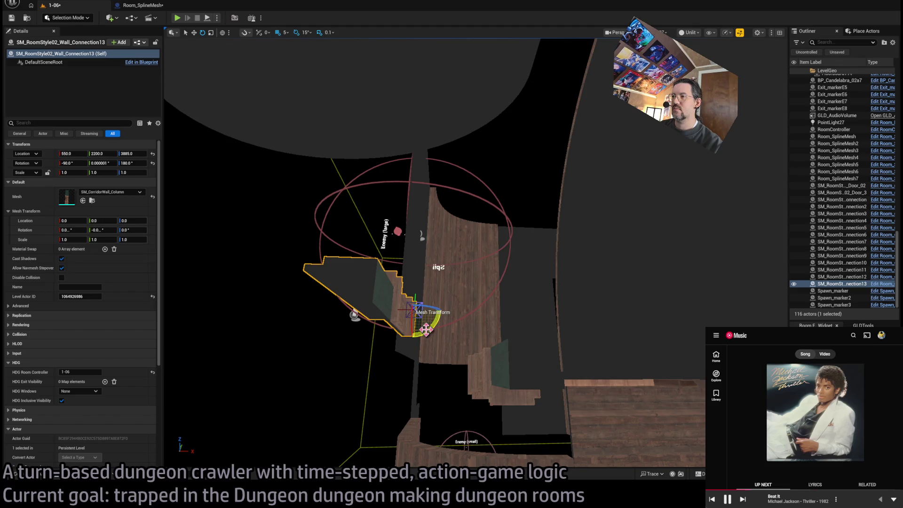
mouse_move(431, 309)
mouse_down()
mouse_move(502, 304)
mouse_move(480, 306)
mouse_move(447, 278)
mouse_move(419, 306)
mouse_up()
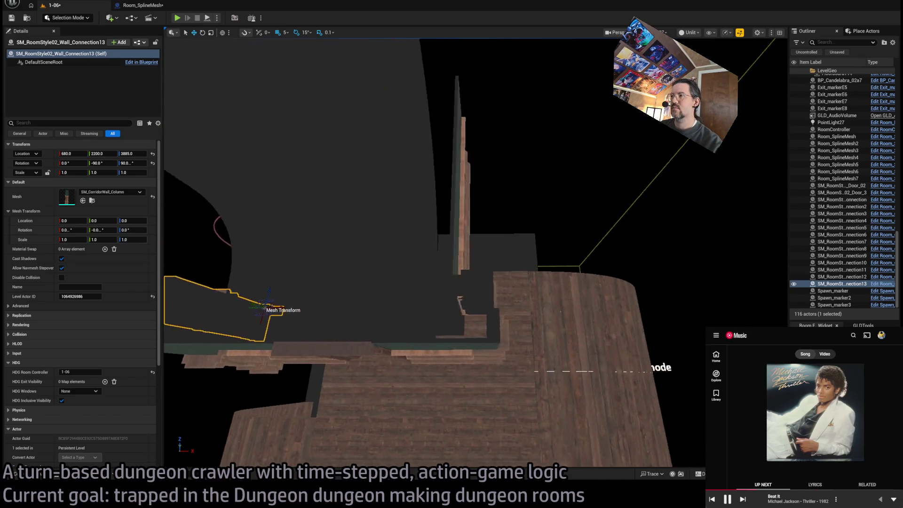
click(433, 211)
drag(433, 212, 489, 225)
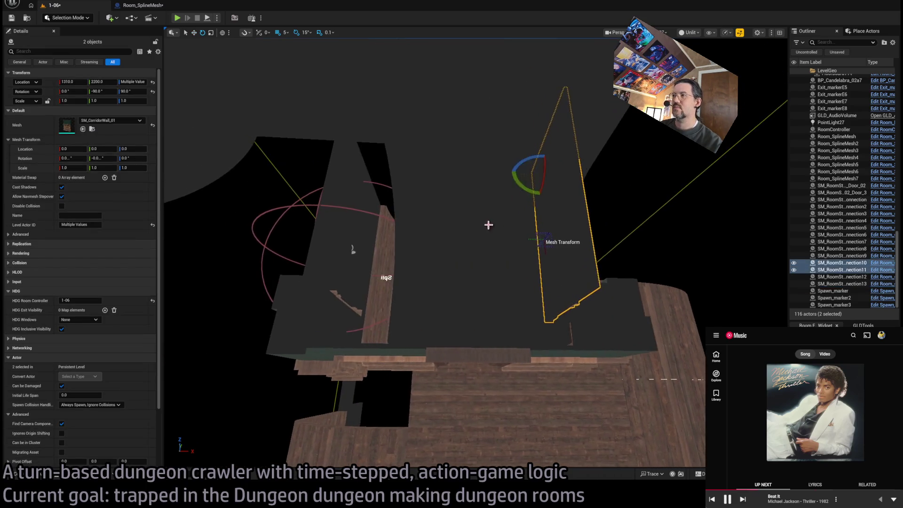
Step: Duplicate Wall_Connection10 and 11 as copies rotated 0, 90, -90 at Y 2200
alt+drag(534, 193, 540, 174)
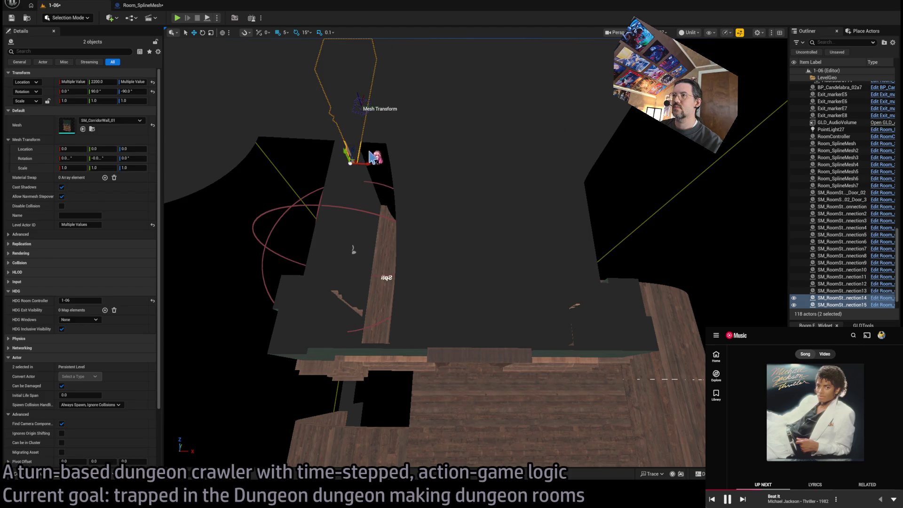
drag(419, 306, 398, 315)
mouse_move(348, 349)
mouse_down()
mouse_move(433, 343)
mouse_move(371, 372)
mouse_move(284, 321)
mouse_up()
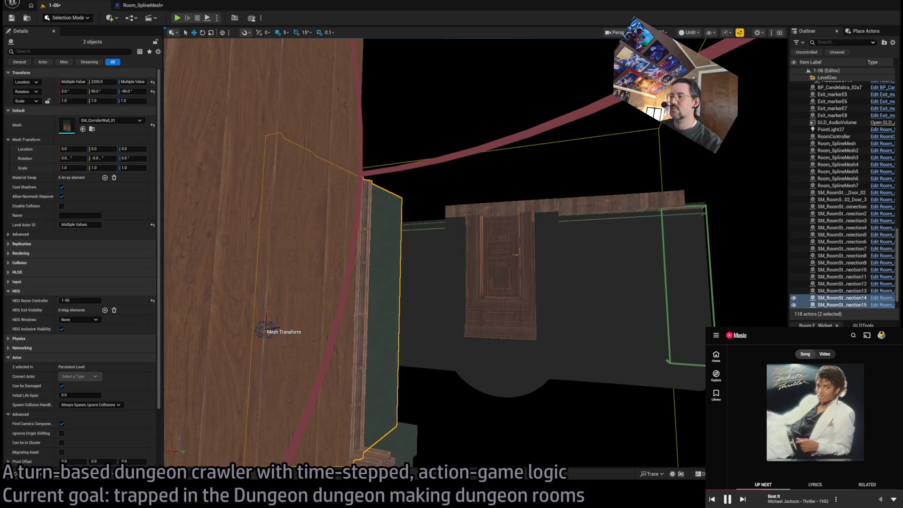
mouse_move(367, 332)
mouse_down()
mouse_move(315, 295)
mouse_move(366, 330)
mouse_up()
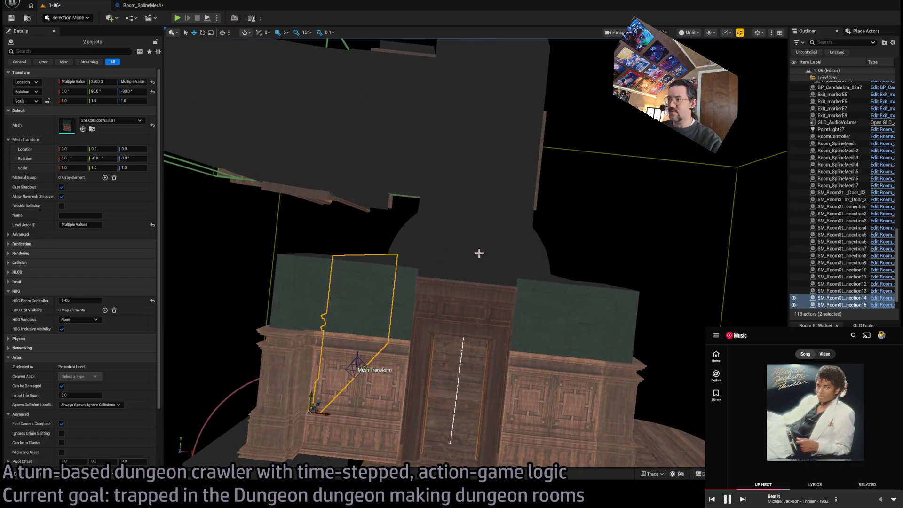
click(40, 476)
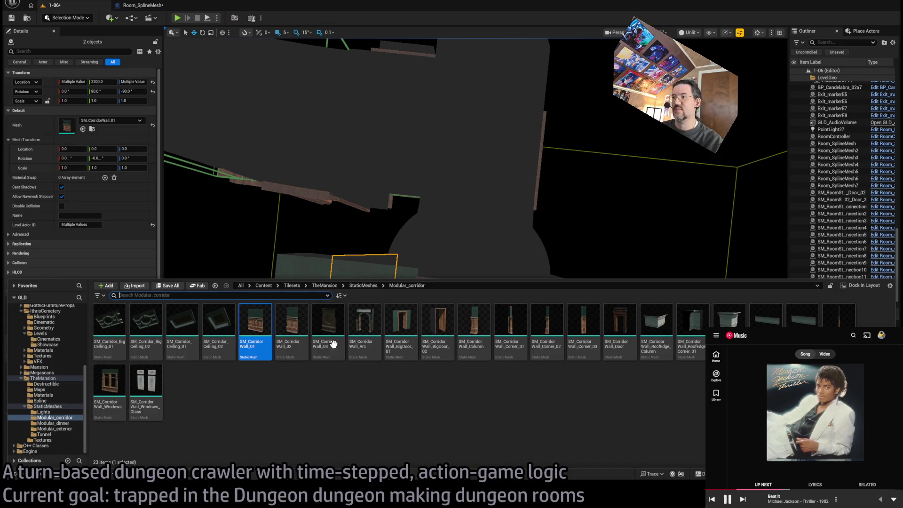
mouse_move(372, 333)
mouse_down()
mouse_move(428, 443)
mouse_move(442, 359)
mouse_up()
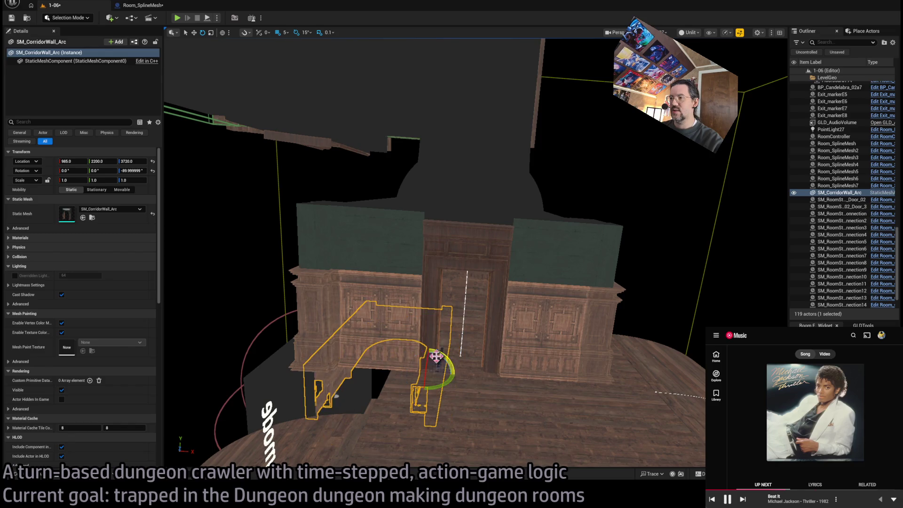
mouse_move(431, 347)
mouse_down()
mouse_move(528, 379)
mouse_move(499, 282)
mouse_move(526, 331)
mouse_move(512, 316)
mouse_move(516, 338)
mouse_move(460, 312)
mouse_move(359, 367)
mouse_move(511, 385)
mouse_move(456, 392)
mouse_up()
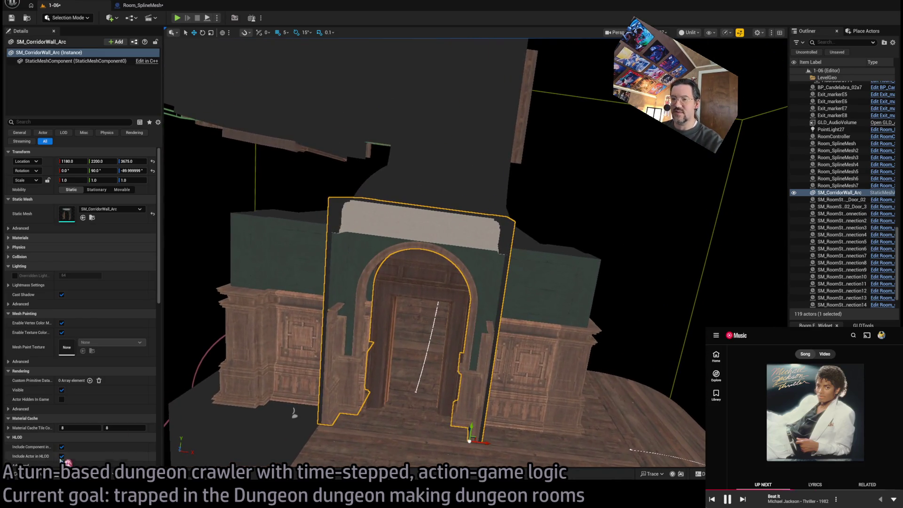
key(ctrl+space)
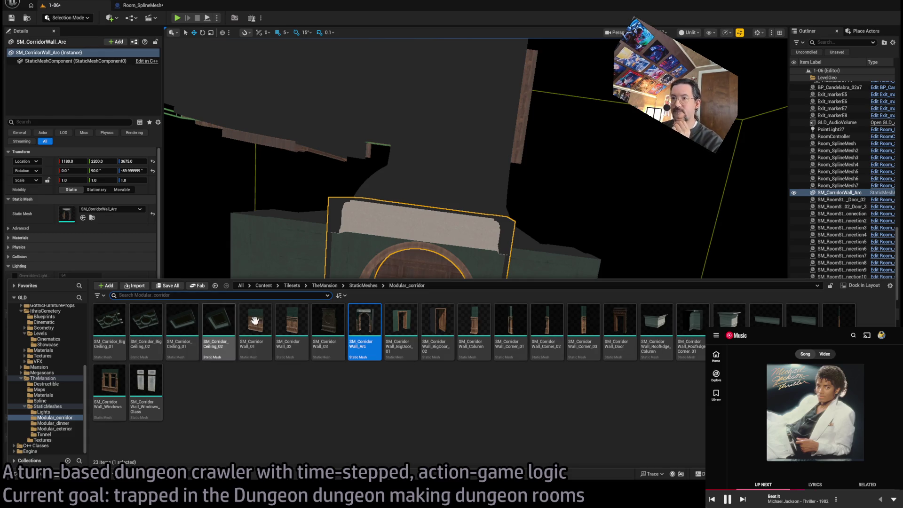
click(423, 263)
key(f)
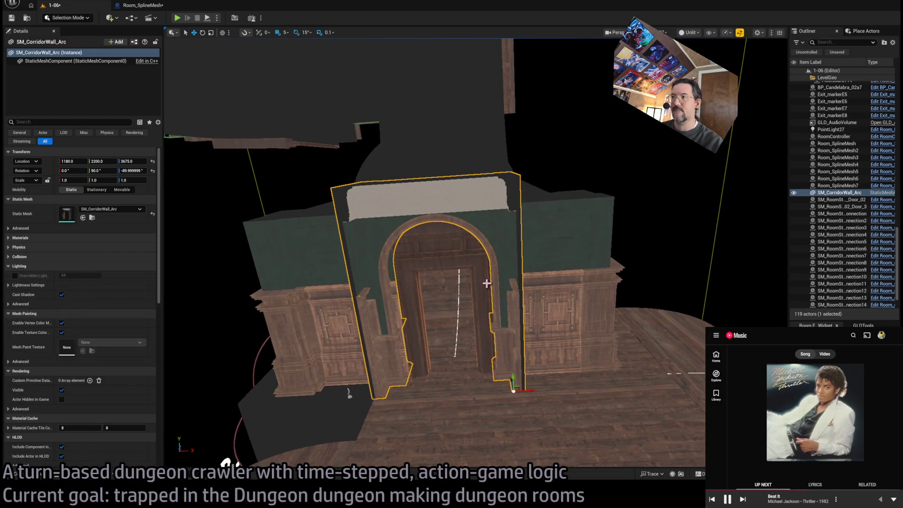
key(Delete)
click(41, 476)
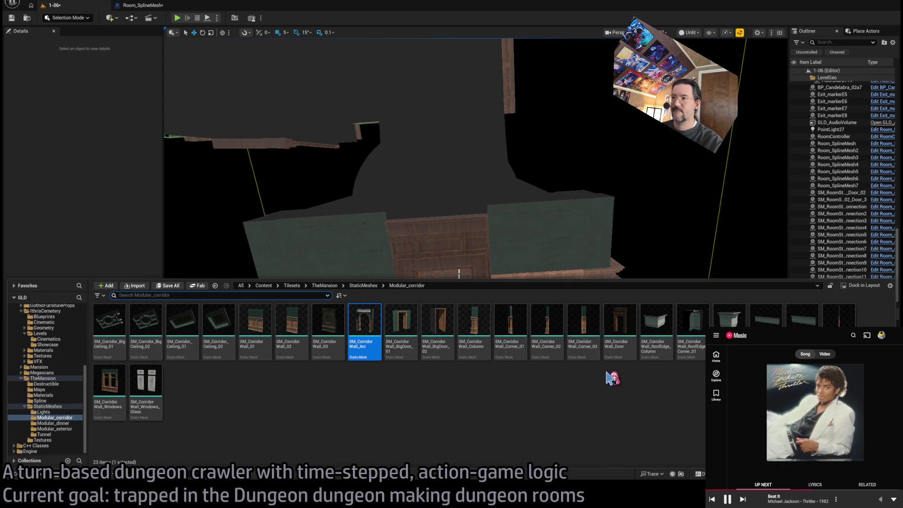
click(146, 323)
mouse_move(480, 258)
mouse_down()
mouse_move(528, 363)
mouse_move(488, 388)
mouse_move(512, 403)
mouse_move(466, 211)
mouse_up()
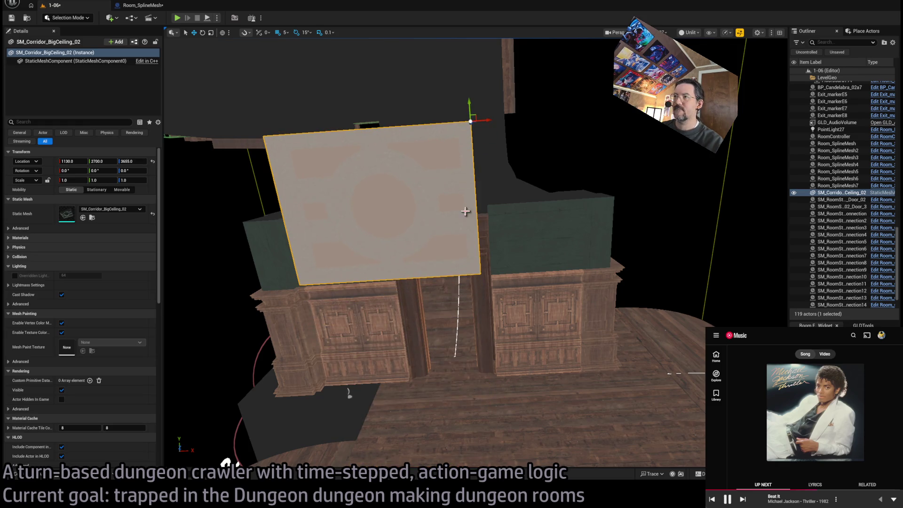
drag(471, 114, 464, 61)
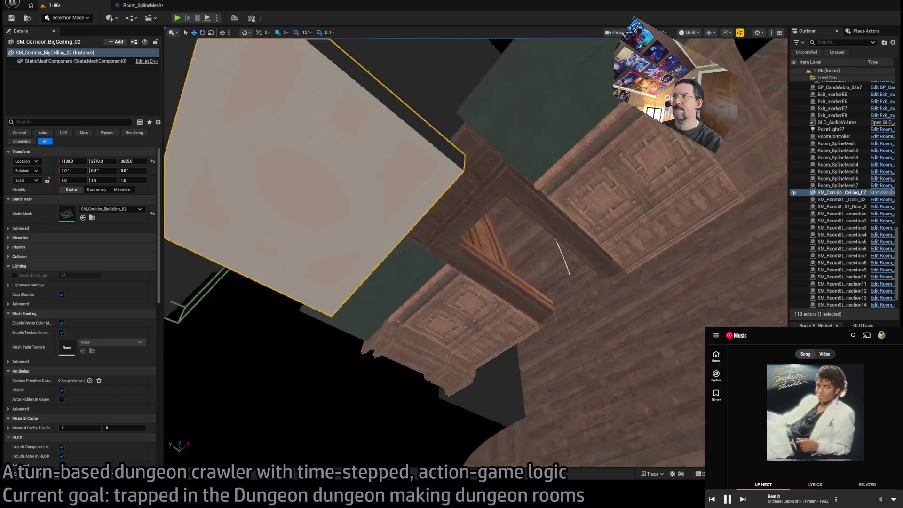
mouse_move(471, 235)
mouse_down()
mouse_move(560, 363)
mouse_move(563, 166)
mouse_up()
mouse_move(527, 244)
mouse_down()
mouse_move(626, 233)
mouse_move(611, 169)
mouse_move(293, 283)
mouse_move(312, 221)
mouse_move(301, 245)
mouse_move(191, 352)
mouse_move(580, 248)
mouse_move(591, 259)
mouse_move(619, 250)
mouse_move(595, 268)
mouse_move(607, 282)
mouse_move(552, 293)
mouse_up()
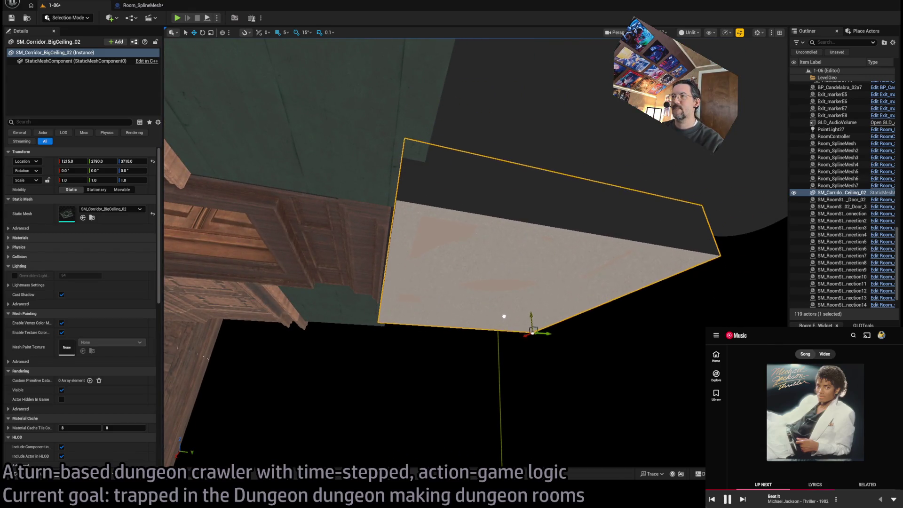
mouse_move(503, 324)
mouse_down()
mouse_move(496, 379)
mouse_move(495, 325)
mouse_move(463, 254)
mouse_move(489, 306)
mouse_move(431, 229)
mouse_up()
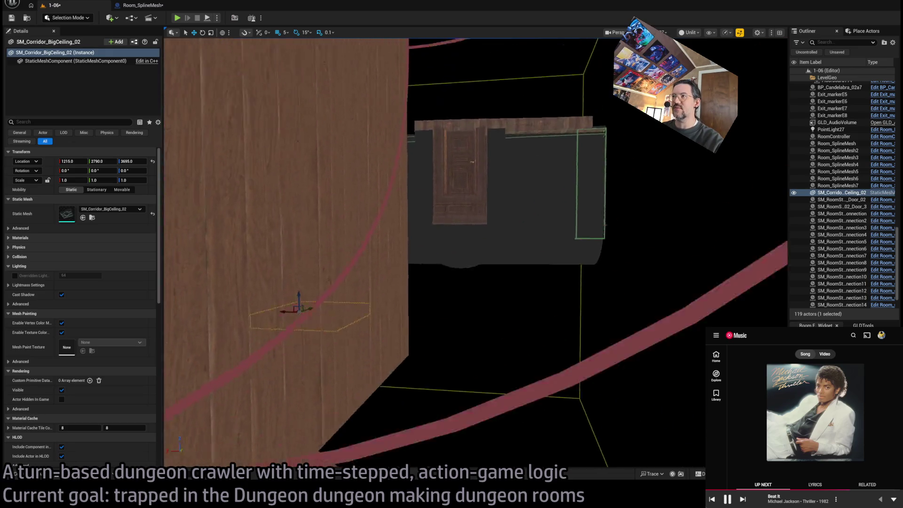
mouse_move(431, 228)
mouse_down()
mouse_move(420, 214)
mouse_move(418, 244)
mouse_move(467, 262)
mouse_up()
key(Delete)
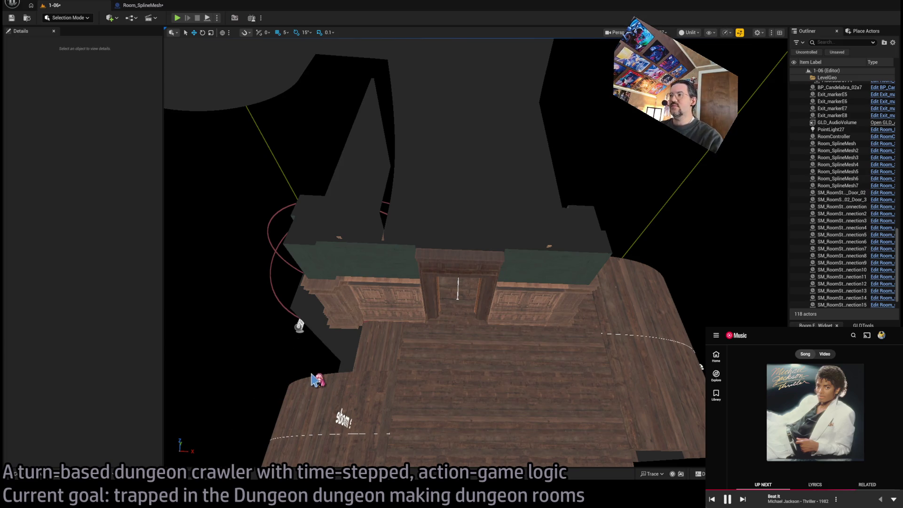
mouse_move(407, 358)
mouse_down()
mouse_move(372, 435)
mouse_move(196, 308)
mouse_move(177, 306)
mouse_move(235, 325)
mouse_move(347, 338)
mouse_move(351, 253)
mouse_up()
drag(372, 293, 324, 212)
drag(428, 304, 480, 329)
click(480, 329)
drag(541, 324, 492, 357)
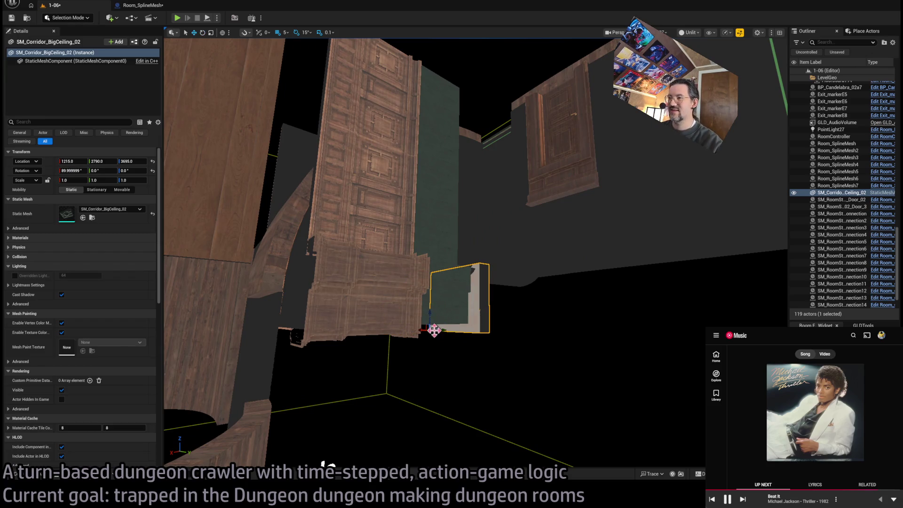
mouse_move(258, 317)
mouse_down()
mouse_move(488, 437)
mouse_move(300, 307)
mouse_move(353, 298)
mouse_move(343, 298)
mouse_move(416, 308)
mouse_move(259, 369)
mouse_up()
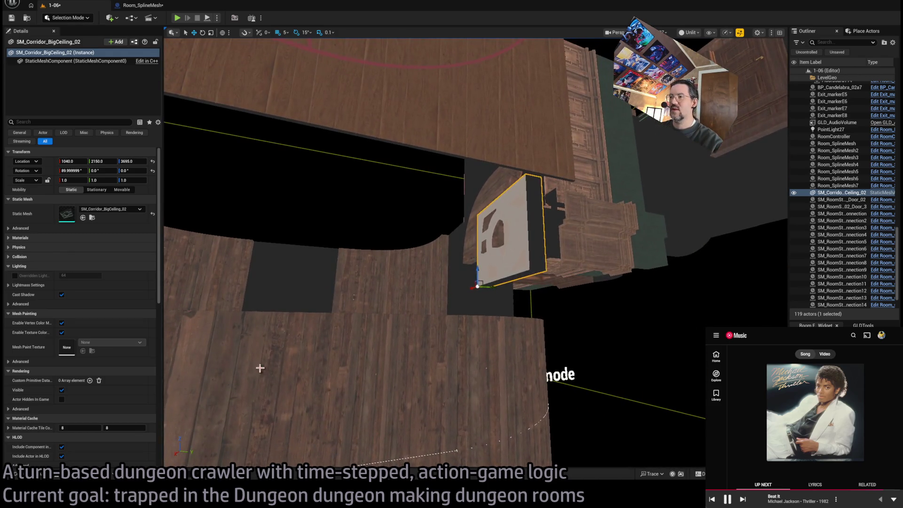
key(Delete)
click(15, 473)
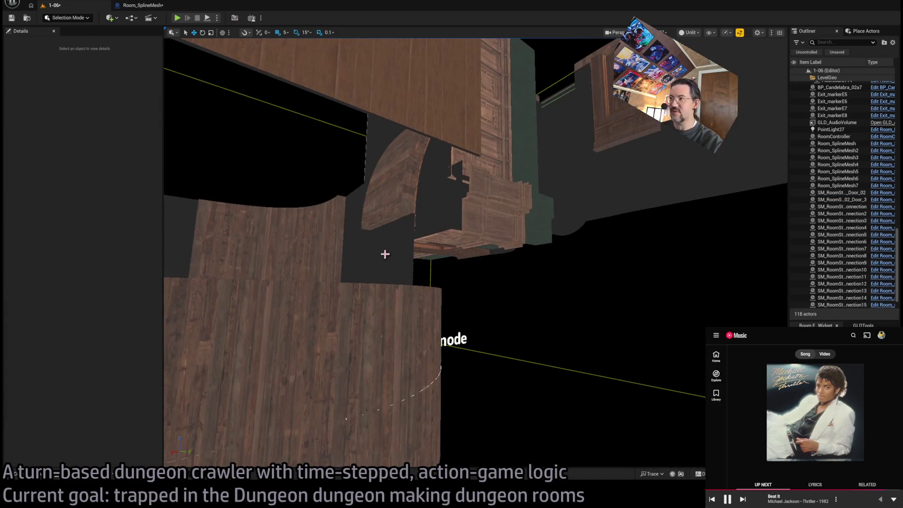
Step: Restore the deleted ceiling piece and browse the Mansion and Megascans content folders
key(ctrl+z)
click(29, 474)
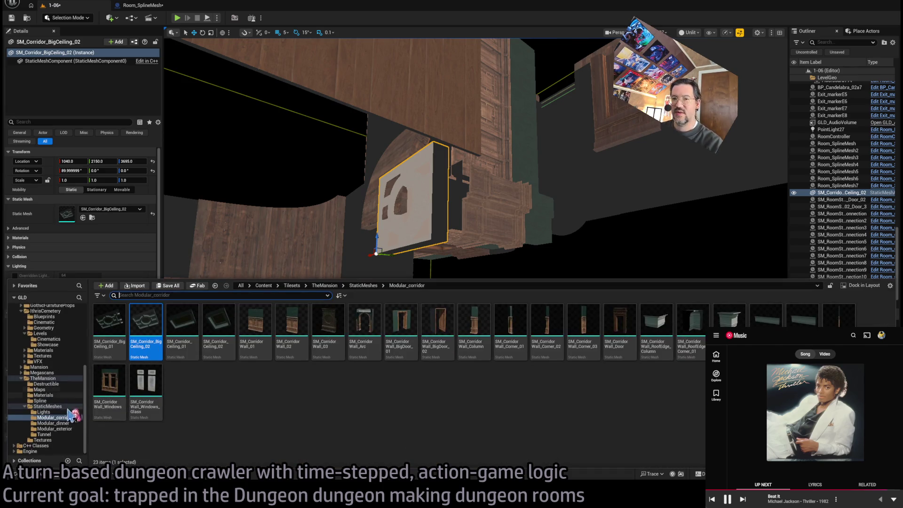
click(53, 407)
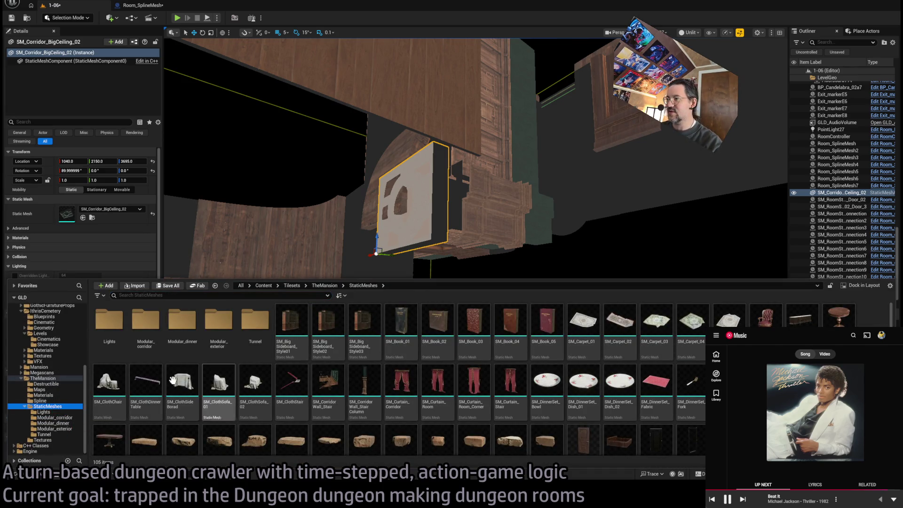
click(40, 389)
click(43, 395)
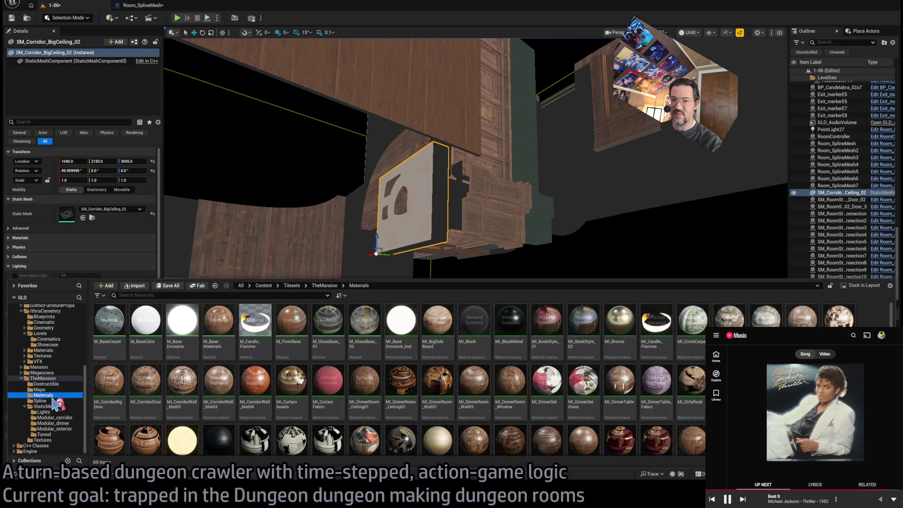
click(47, 379)
click(51, 373)
click(49, 378)
click(53, 373)
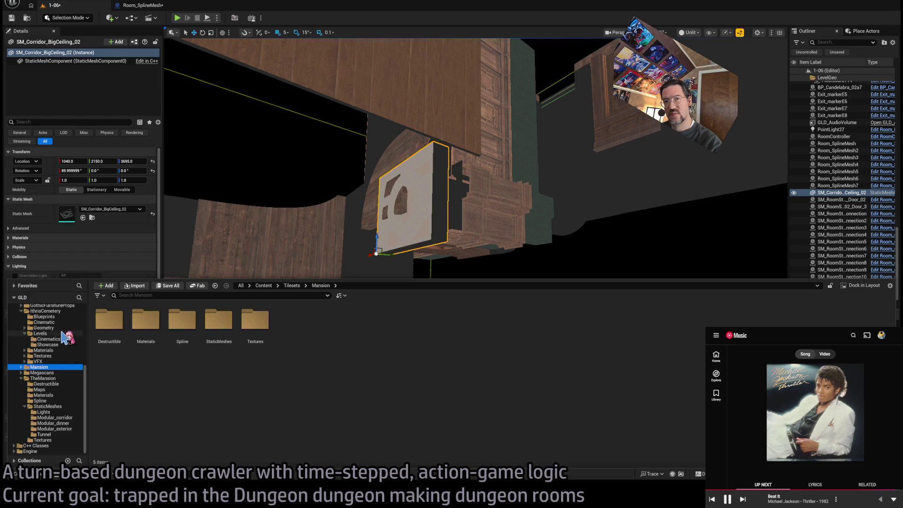
Step: Swap the piece's mesh for a Floor_01 tile from the IthrisCemetery Construction meshes
scroll(62, 334, up, 4)
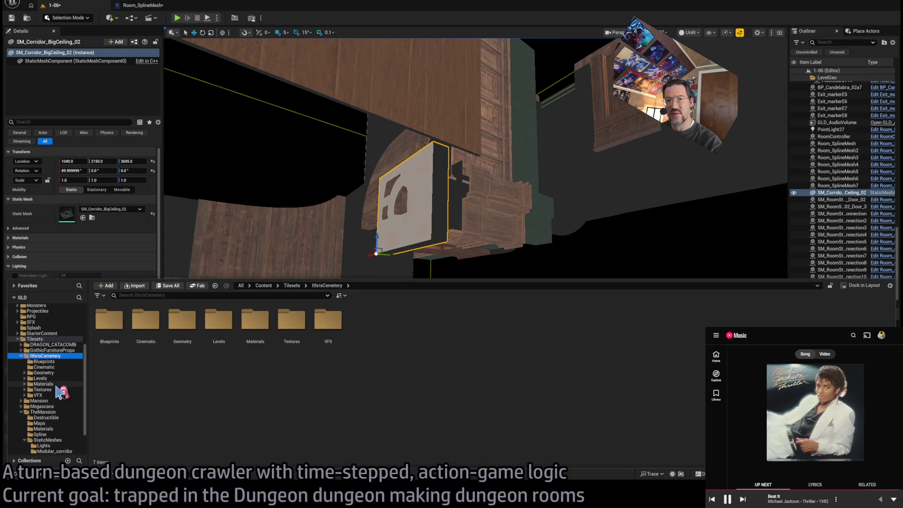
click(58, 374)
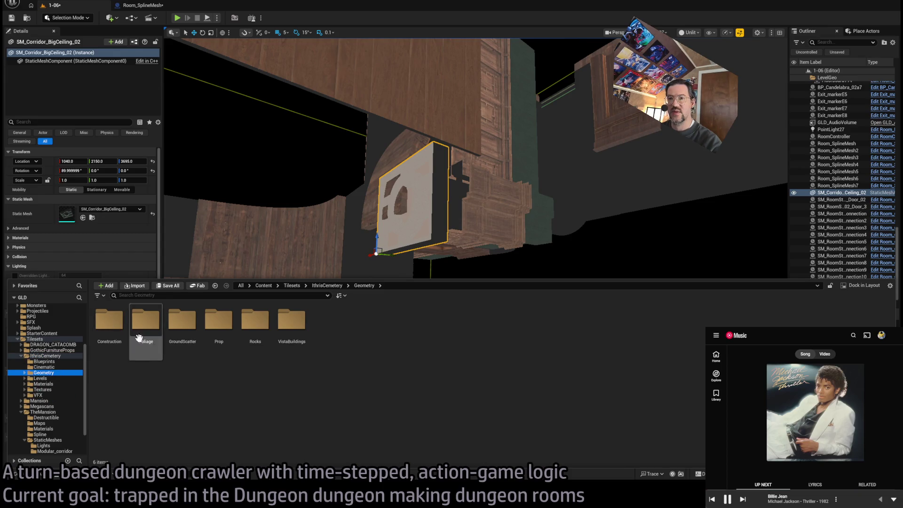
double_click(109, 321)
double_click(112, 338)
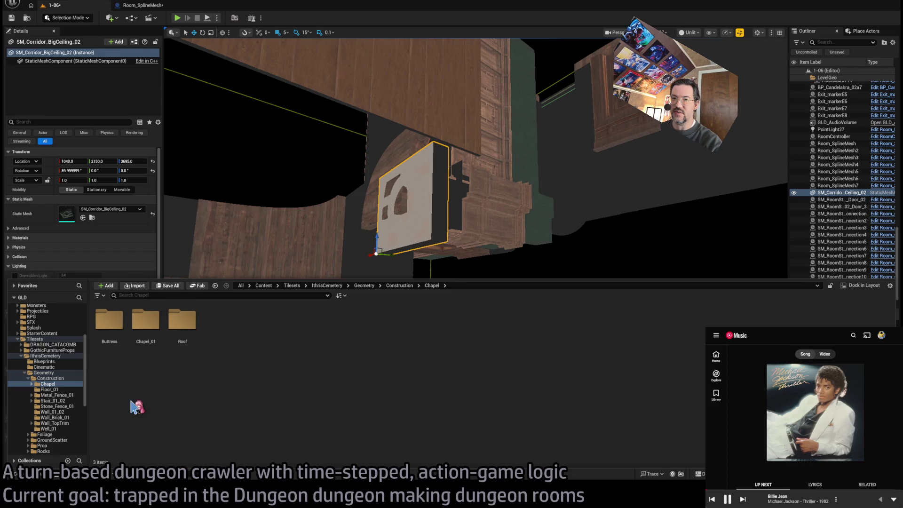
double_click(115, 325)
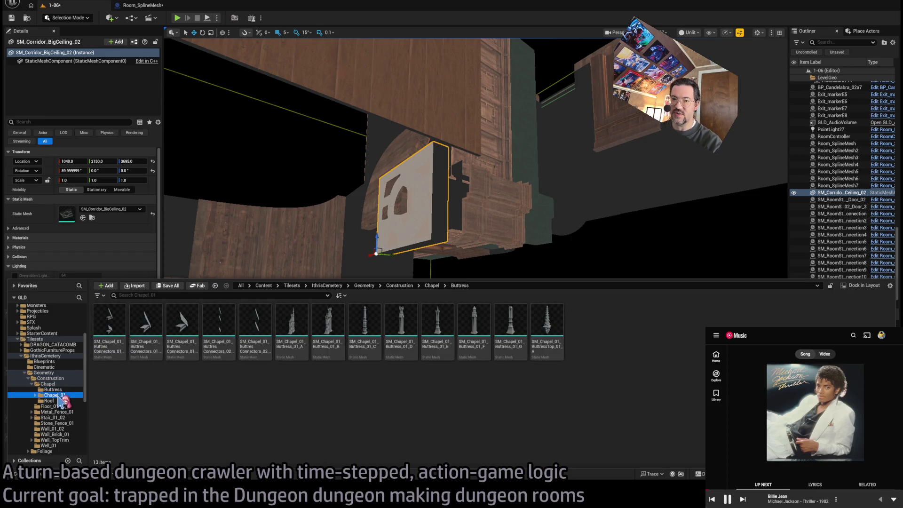
click(56, 401)
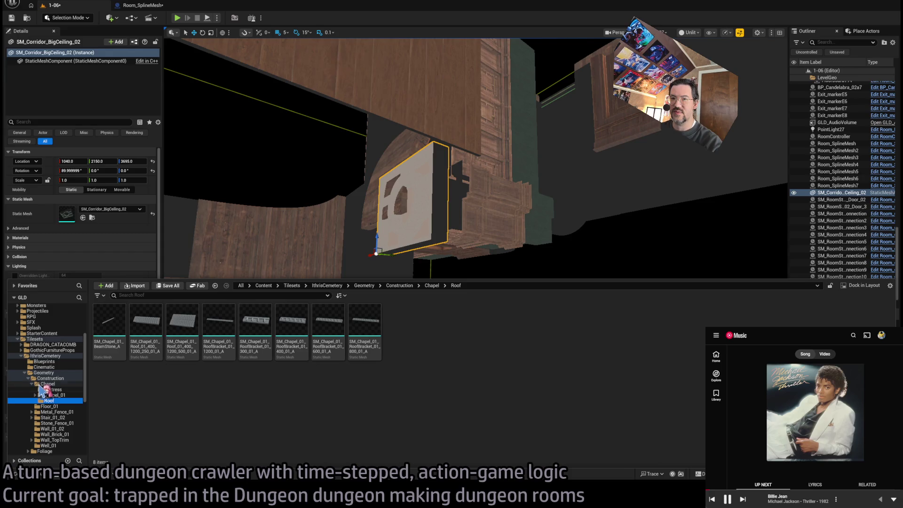
click(32, 384)
click(50, 389)
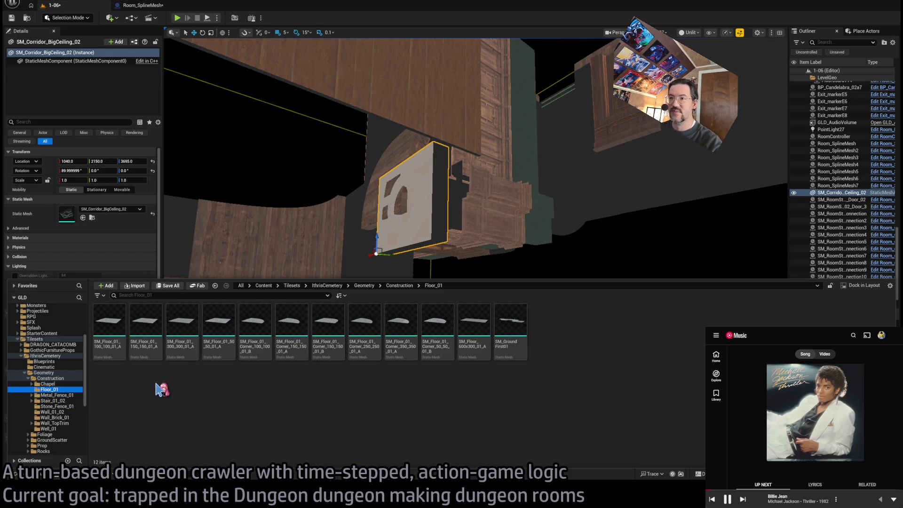
mouse_move(109, 325)
mouse_down()
mouse_move(424, 313)
mouse_move(87, 225)
mouse_up()
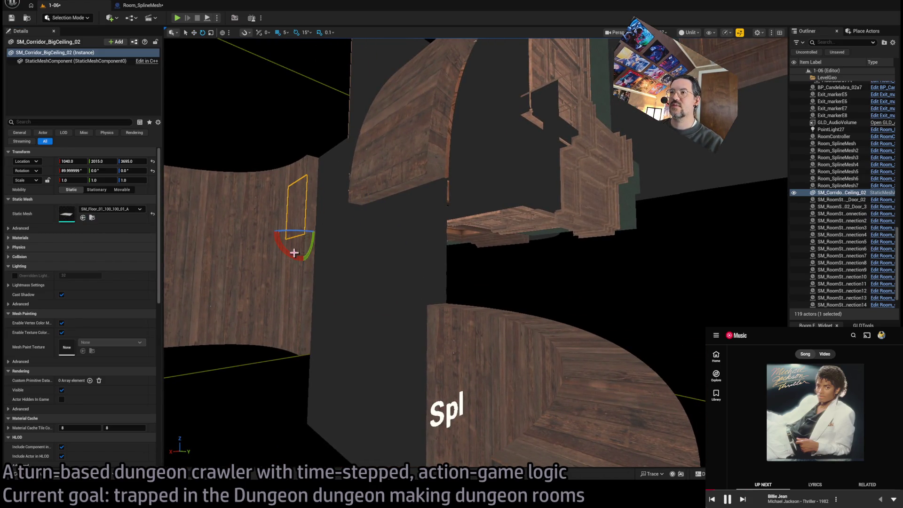
Step: Replace the floor tile with a Wall_01_02 corner mesh
key(f)
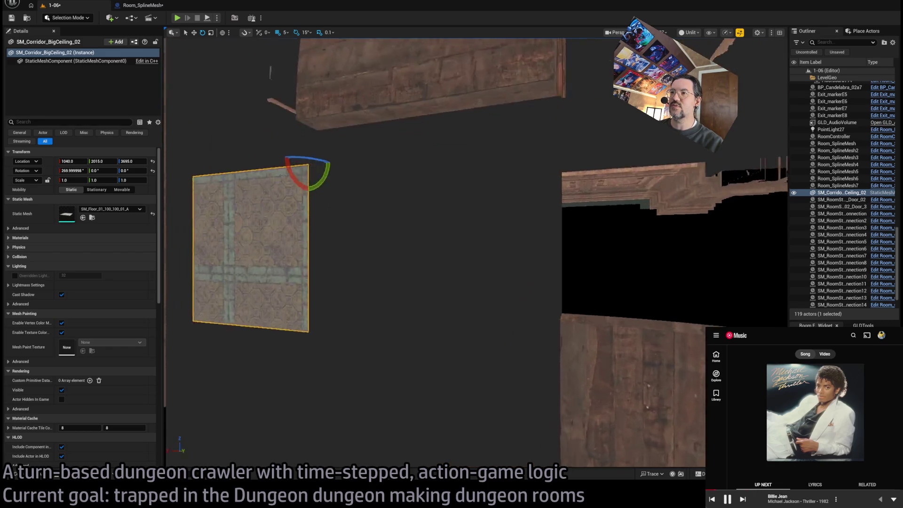
scroll(215, 362, down, 3)
key(ctrl+space)
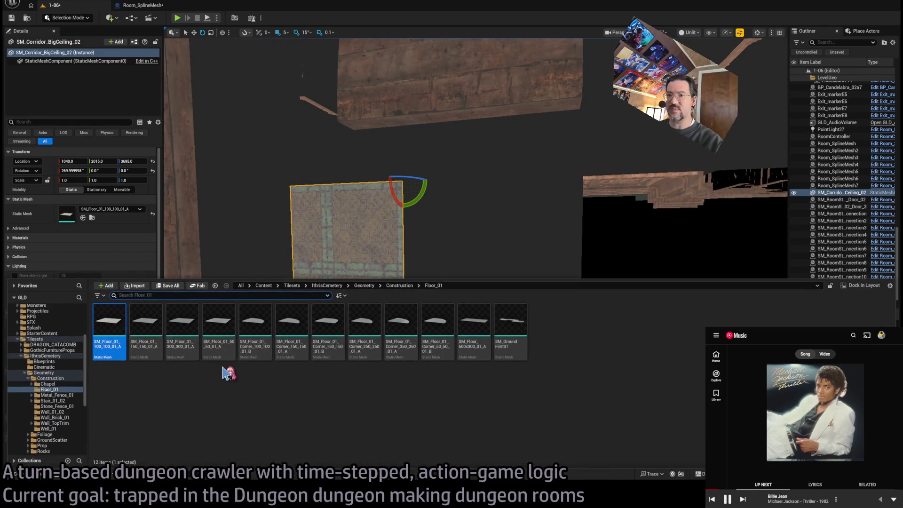
click(50, 396)
key(Down)
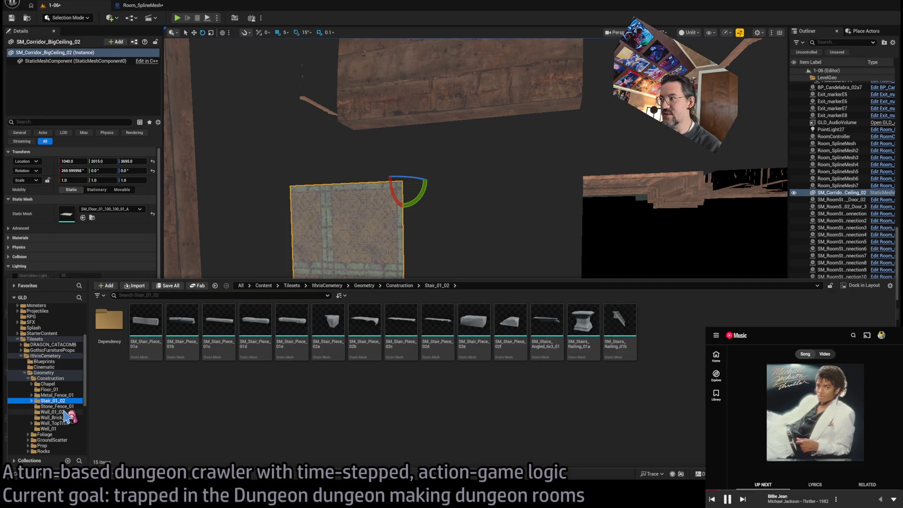
click(64, 412)
click(547, 330)
key(ctrl+space)
click(83, 218)
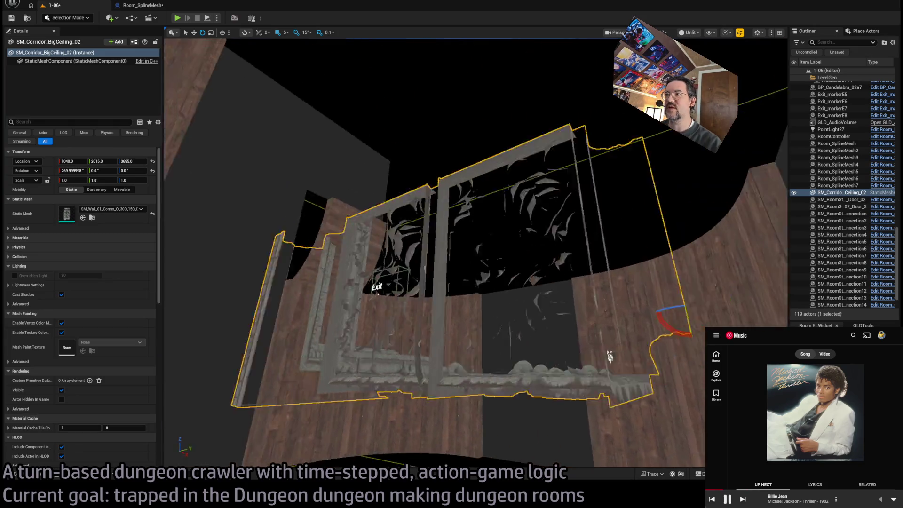
Step: Switch the piece to a straight Wall_01_02 wall mesh
mouse_move(610, 356)
mouse_down()
mouse_move(588, 329)
mouse_move(556, 358)
mouse_up()
mouse_move(445, 245)
mouse_down()
mouse_move(458, 238)
mouse_move(248, 309)
mouse_up()
click(40, 476)
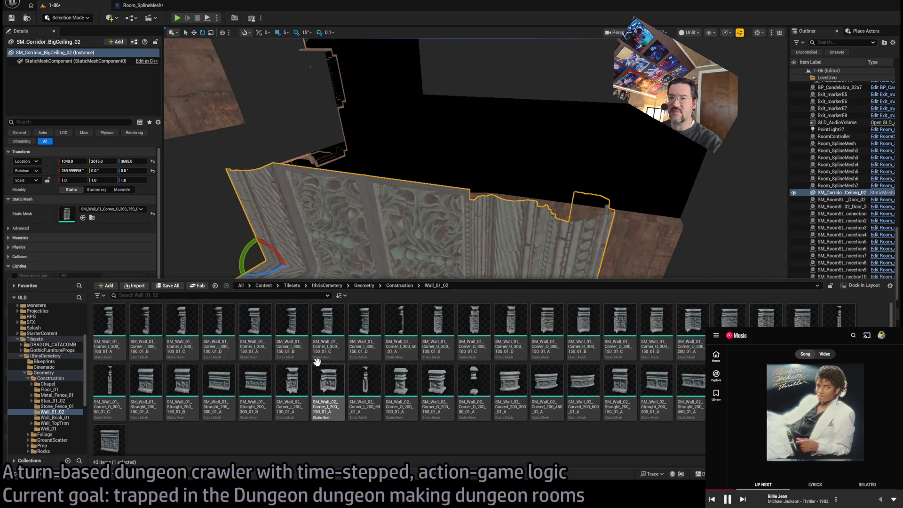
drag(330, 212, 329, 197)
click(83, 218)
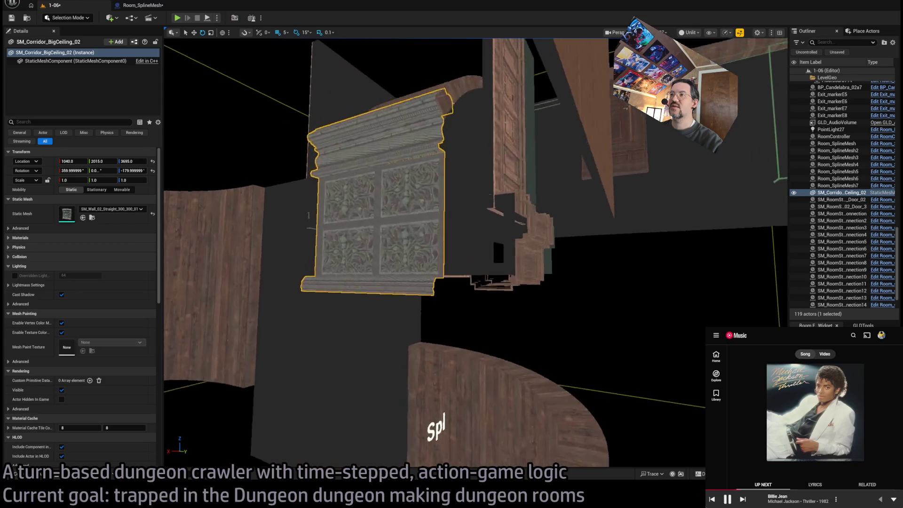
Step: Assign the straight SM_Wall_Base_01_Brick_01 brick mesh from Wall_Brick_01 to the piece
click(42, 478)
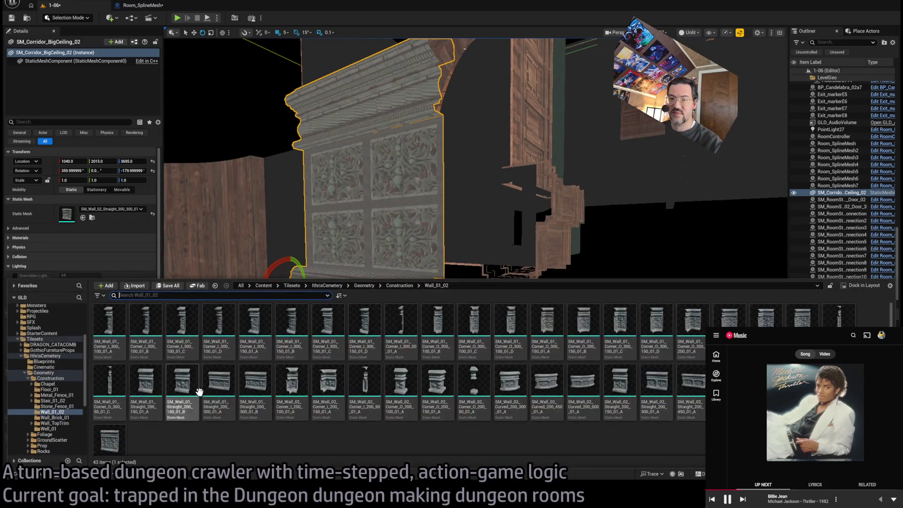
click(61, 419)
click(292, 330)
click(89, 226)
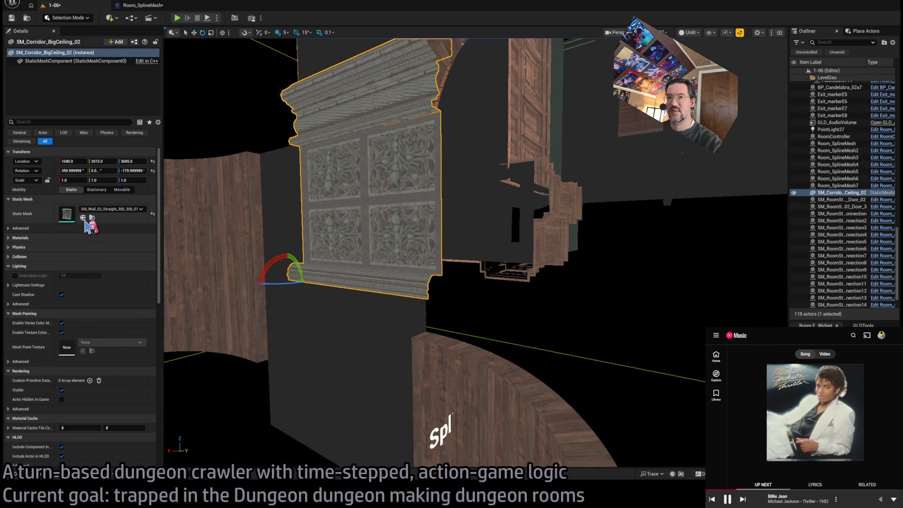
click(83, 217)
drag(244, 247, 303, 258)
drag(414, 261, 253, 286)
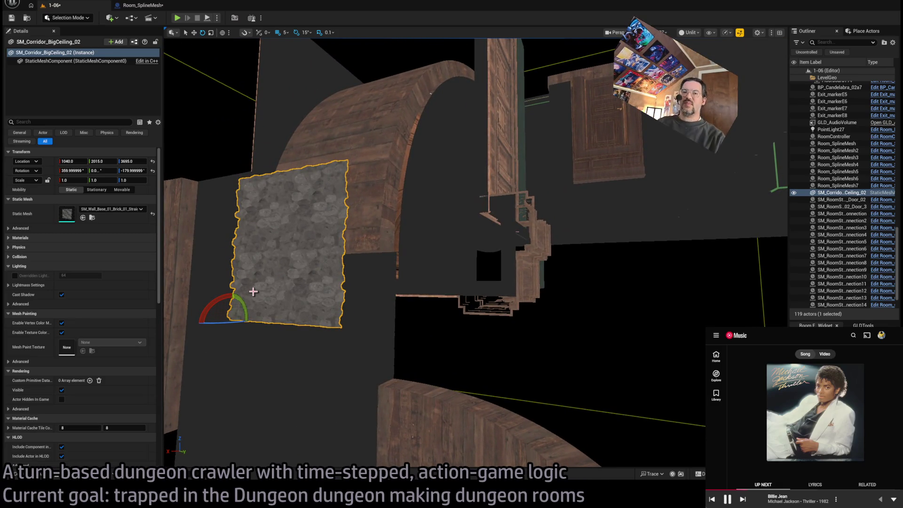
Step: Browse the Construction and Foliage asset folders looking for a replacement mesh
click(33, 474)
click(54, 423)
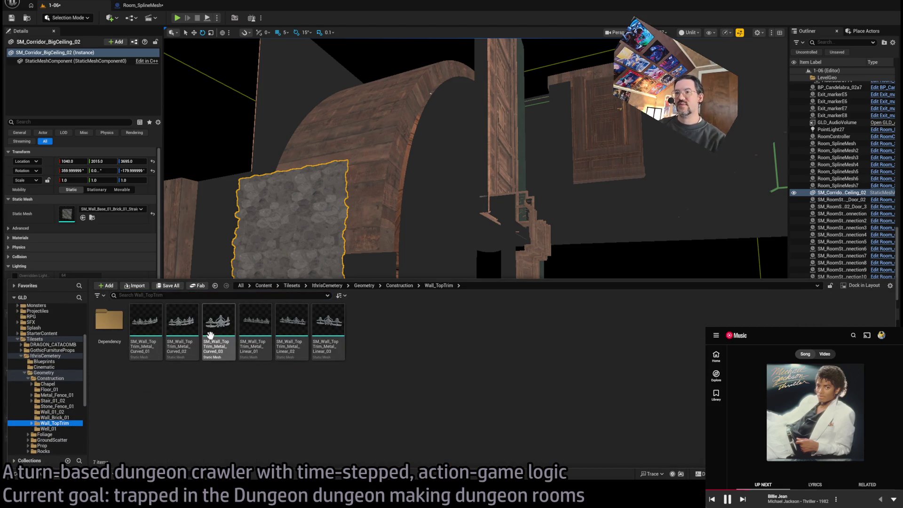
click(49, 429)
click(59, 390)
click(70, 395)
click(61, 406)
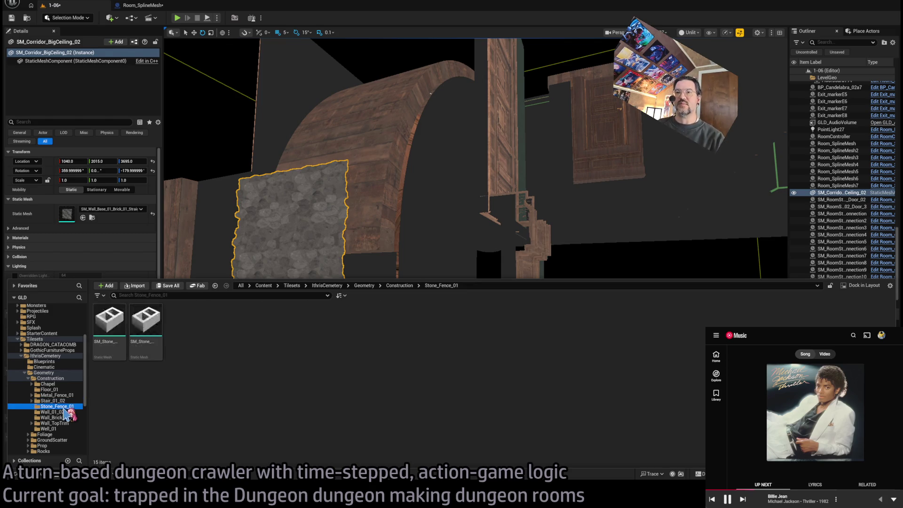
click(54, 401)
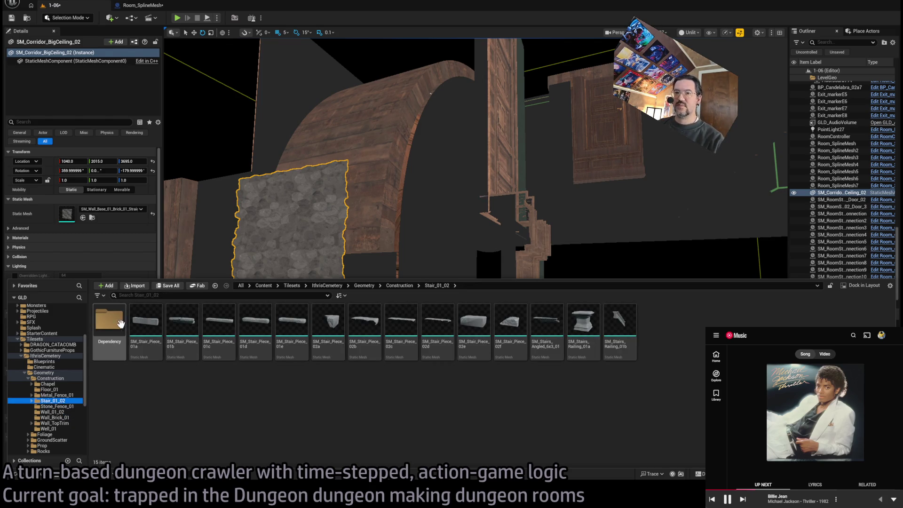
double_click(121, 324)
double_click(56, 378)
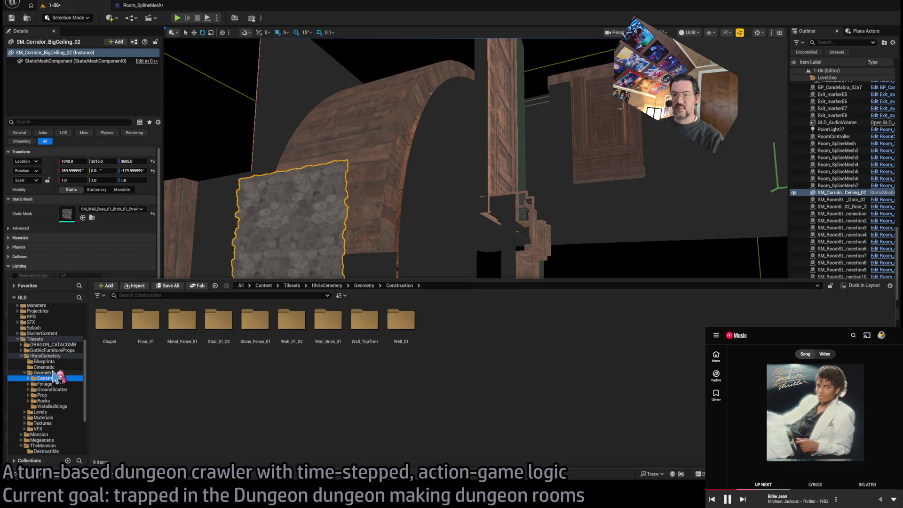
click(64, 384)
click(66, 389)
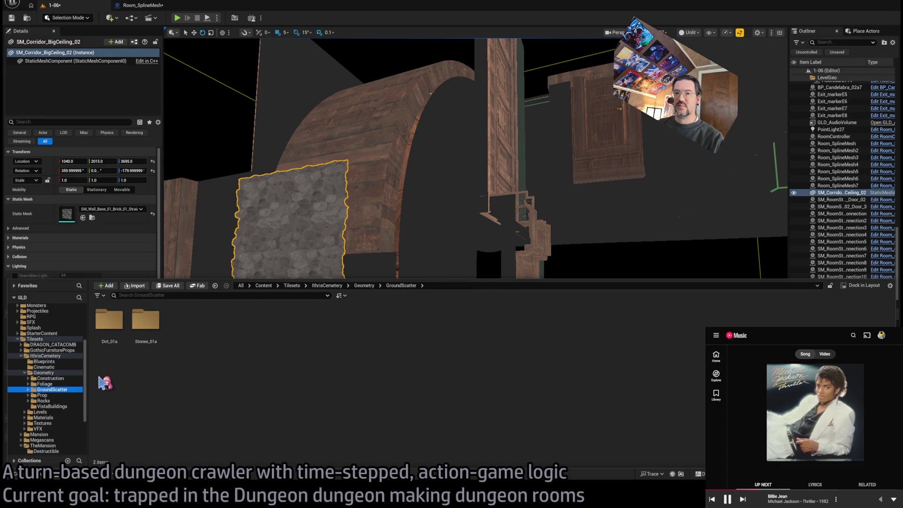
Step: Assign SM_RockWall_01 from Rocks/Rock01 to the wall piece
click(61, 401)
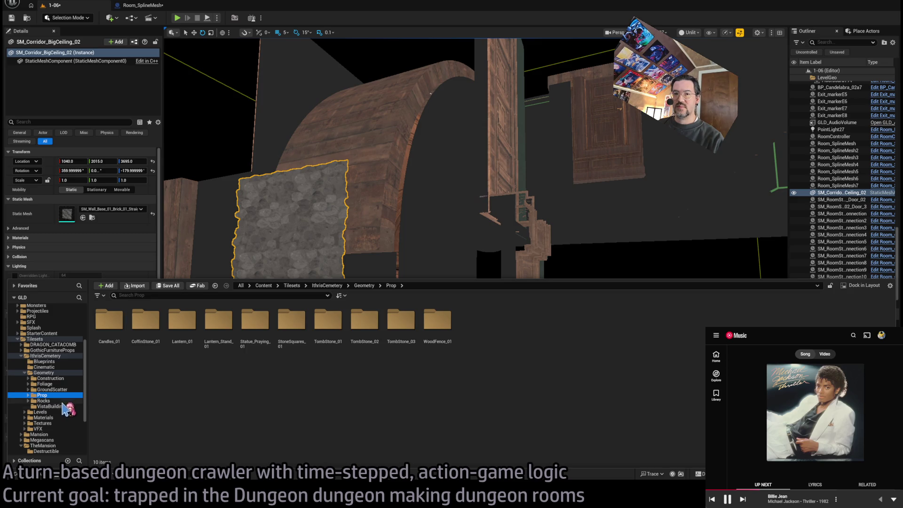
click(71, 407)
key(Up)
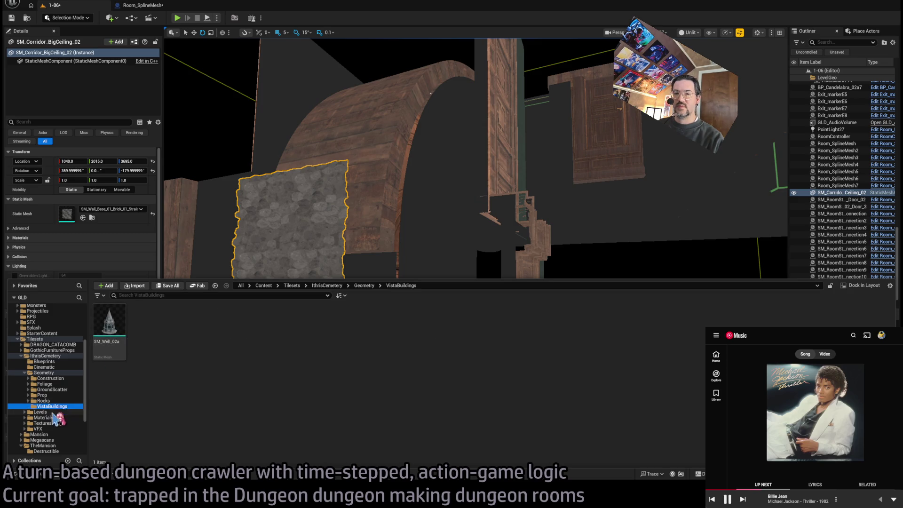
double_click(110, 324)
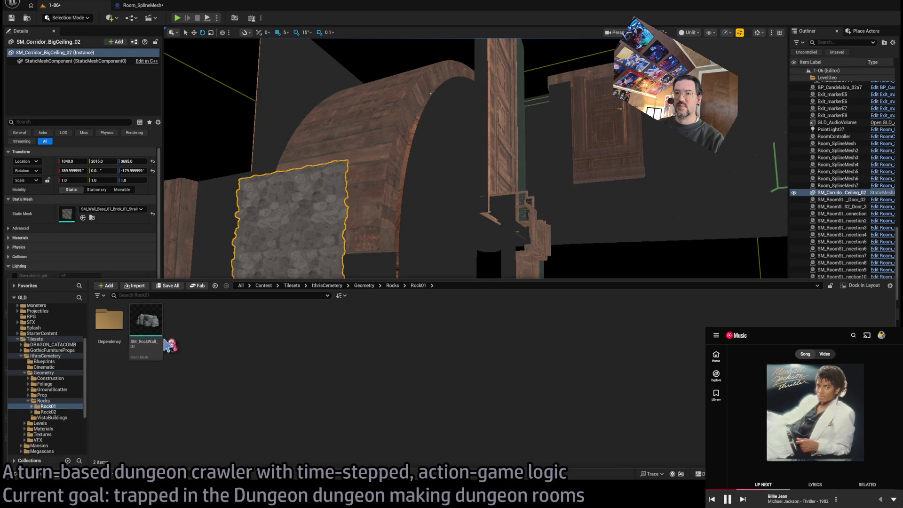
click(142, 332)
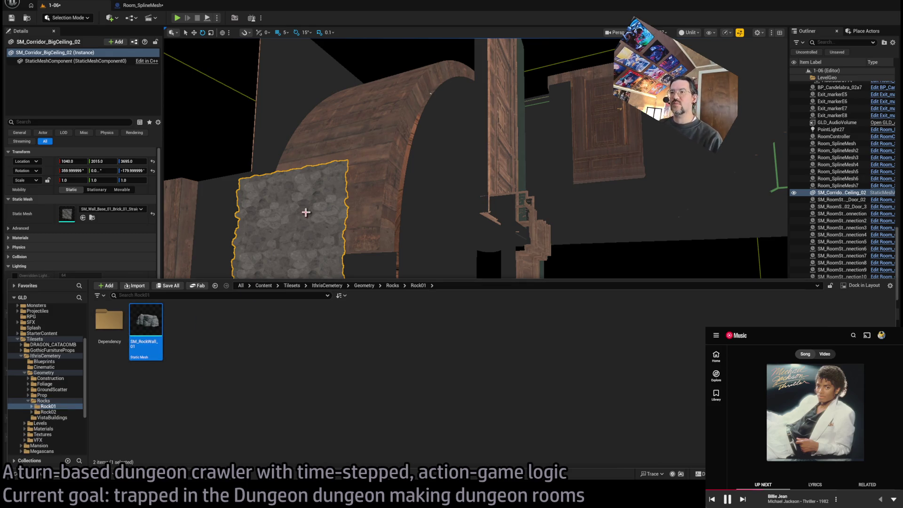
click(83, 217)
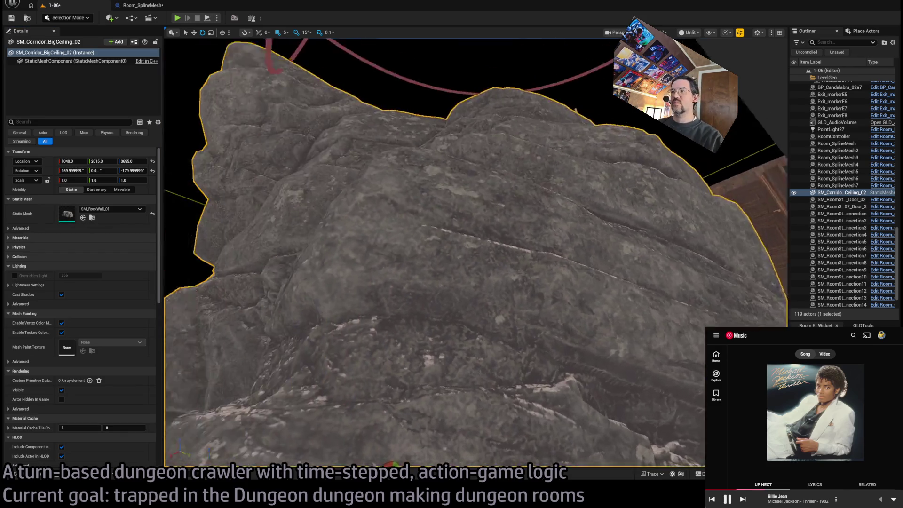
mouse_move(471, 423)
mouse_down()
mouse_move(487, 450)
mouse_move(248, 307)
mouse_move(645, 327)
mouse_move(165, 258)
mouse_move(376, 306)
mouse_move(414, 273)
mouse_up()
key(ctrl+b)
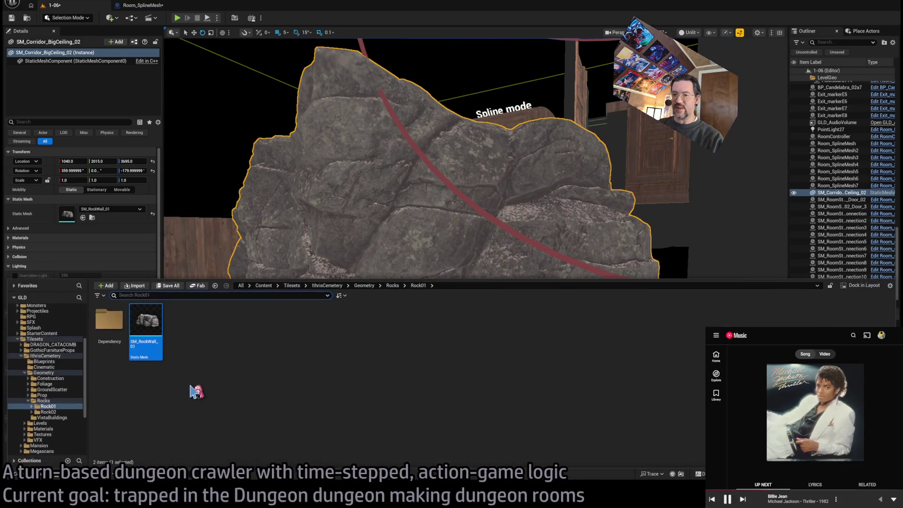
Step: Navigate the Content Drawer from the IthrisCemetery folders to the Mansion tileset folders
click(21, 357)
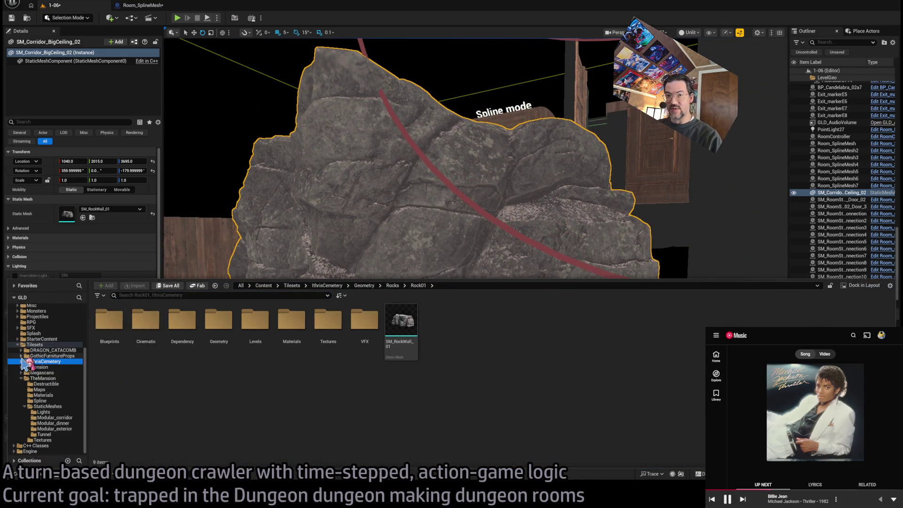
click(56, 372)
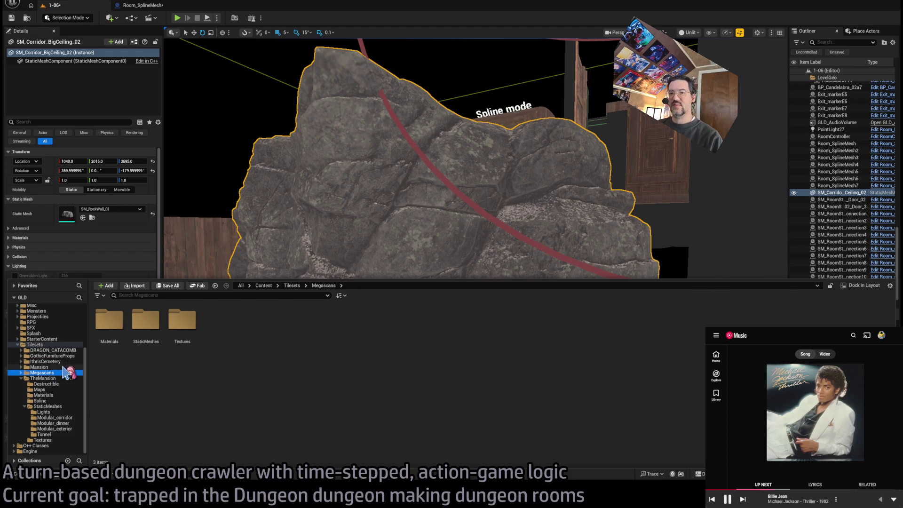
click(59, 367)
double_click(106, 327)
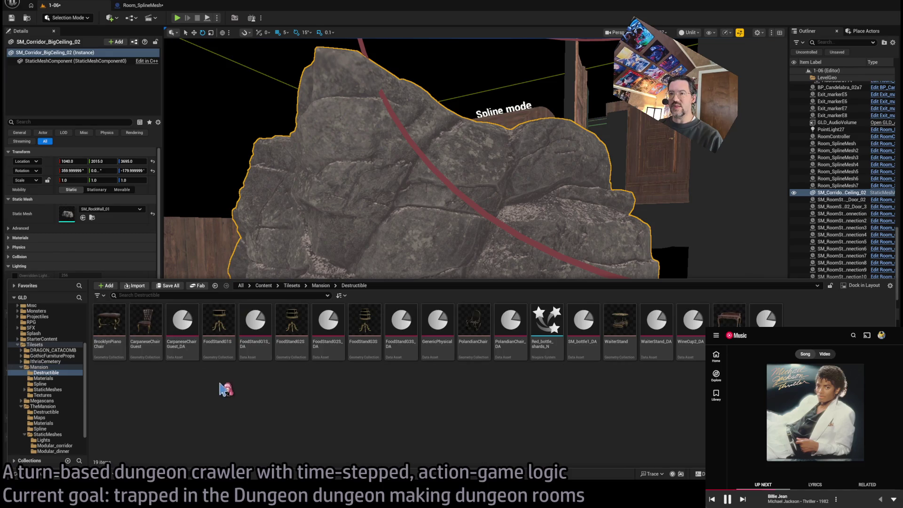
click(50, 367)
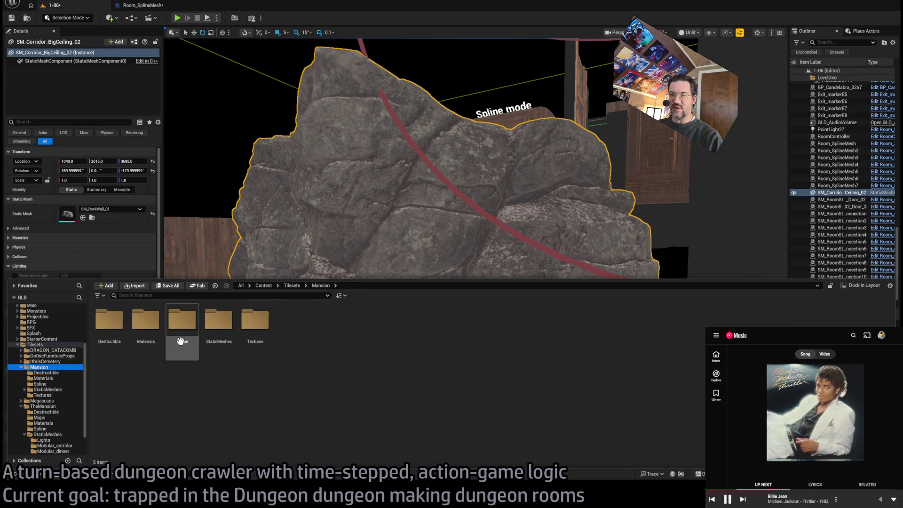
click(59, 378)
click(58, 390)
click(59, 395)
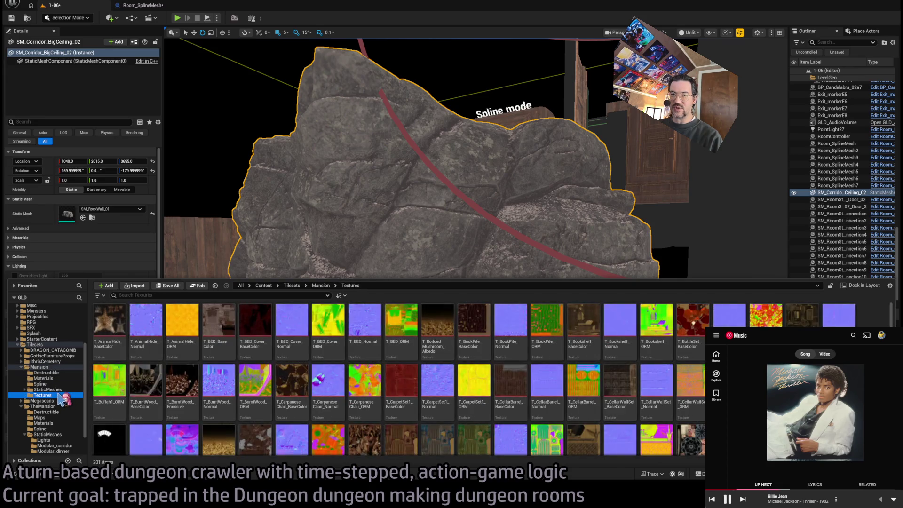
Step: Assign SM_Wall_Standard from Mansion/StaticMeshes/Modular to the piece
double_click(47, 389)
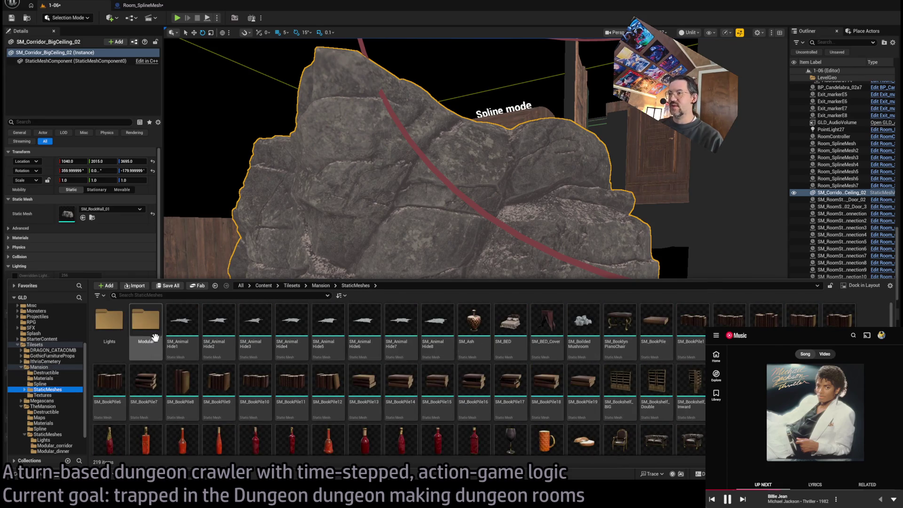
click(46, 401)
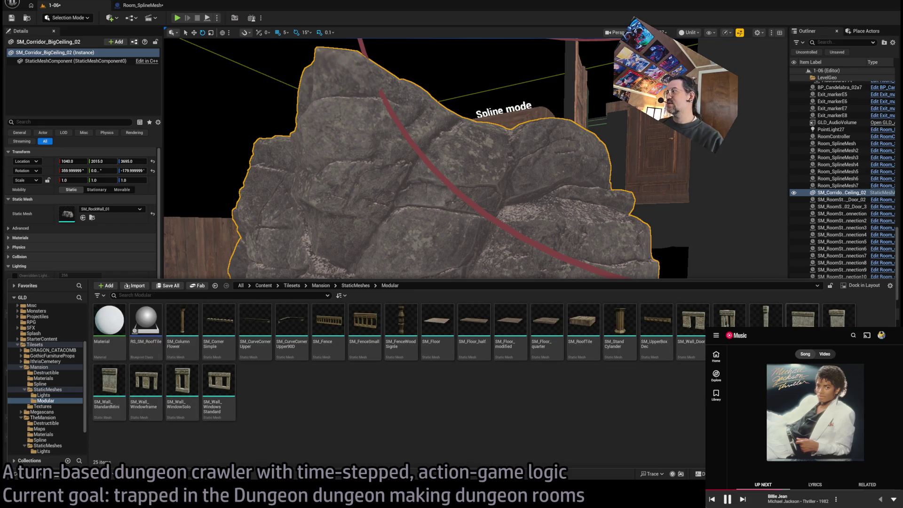
click(489, 221)
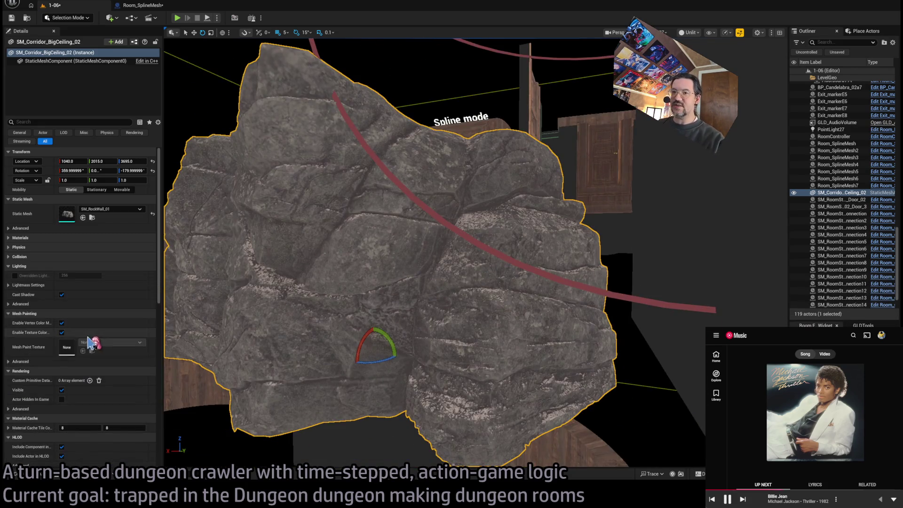
click(83, 218)
drag(297, 264, 400, 311)
mouse_move(441, 430)
mouse_down()
mouse_move(476, 363)
mouse_move(440, 338)
mouse_move(436, 380)
mouse_move(463, 459)
mouse_move(217, 256)
mouse_move(399, 270)
mouse_move(352, 369)
mouse_move(524, 322)
mouse_move(437, 267)
mouse_move(409, 287)
mouse_move(316, 308)
mouse_up()
drag(548, 251, 548, 250)
drag(342, 326, 341, 327)
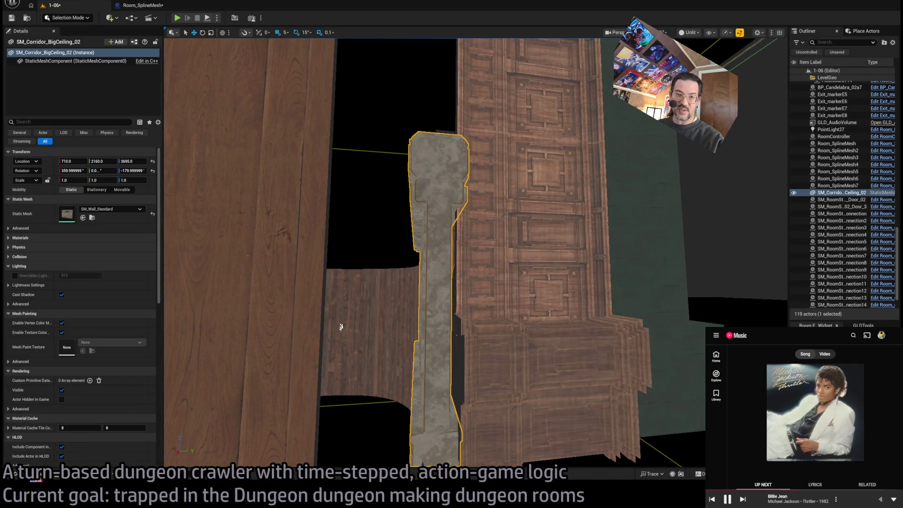
Step: Replace the ceiling piece with the RS_SM_RoofTile roof blueprint
click(36, 479)
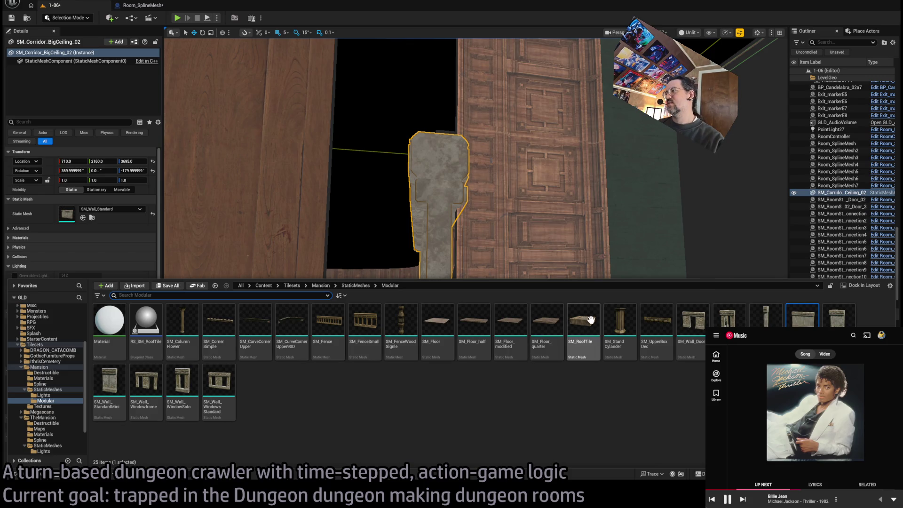
click(584, 322)
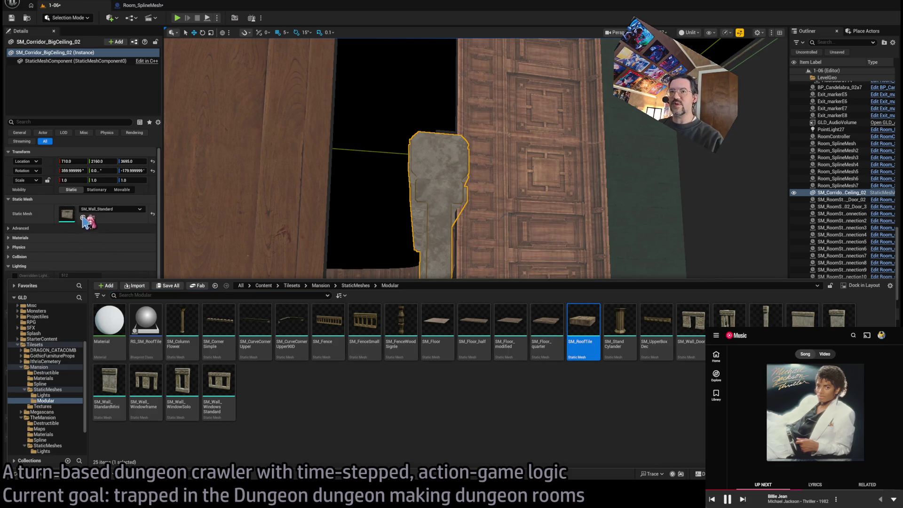
click(146, 325)
click(83, 217)
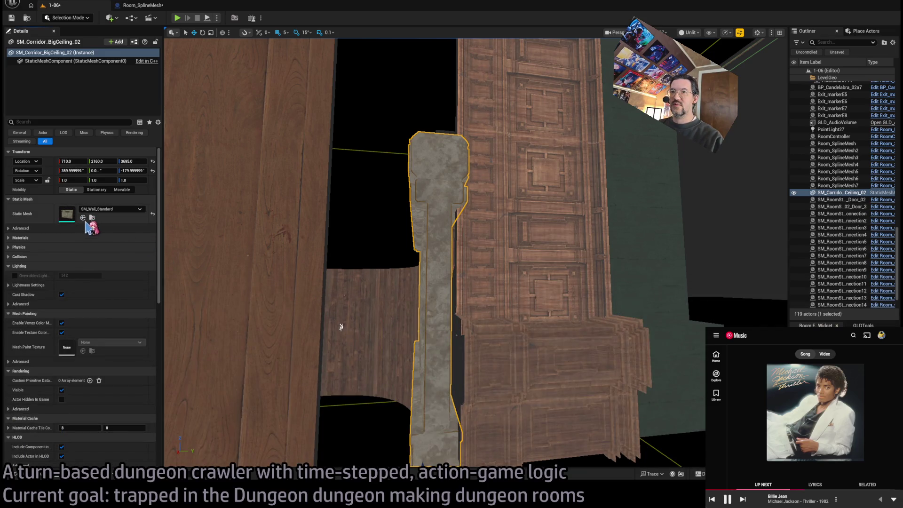
key(ctrl+space)
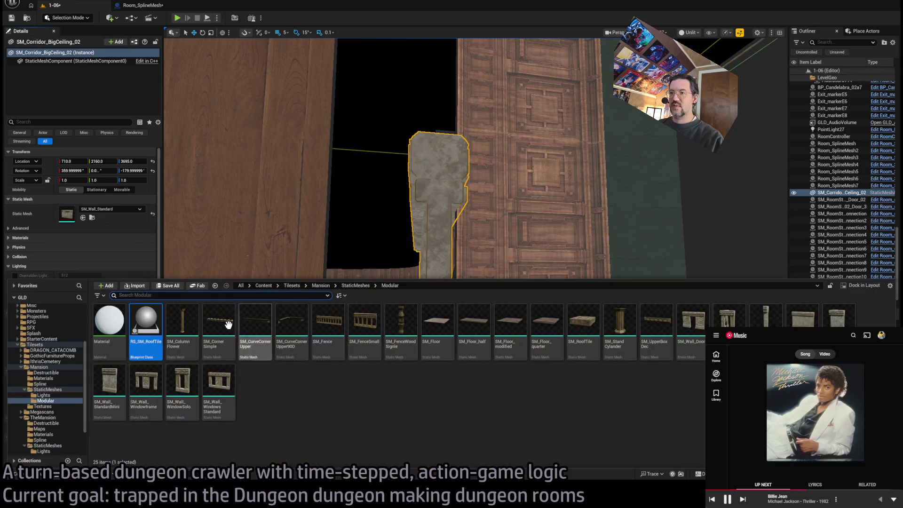
click(440, 214)
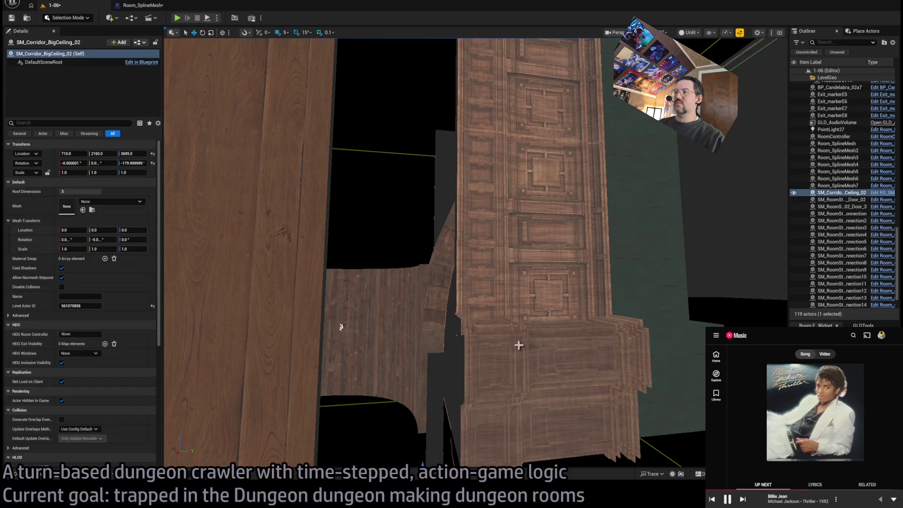
Step: Set the roof blueprint's Mesh to SM_RoofTile
scroll(620, 296, up, 10)
scroll(433, 254, up, 10)
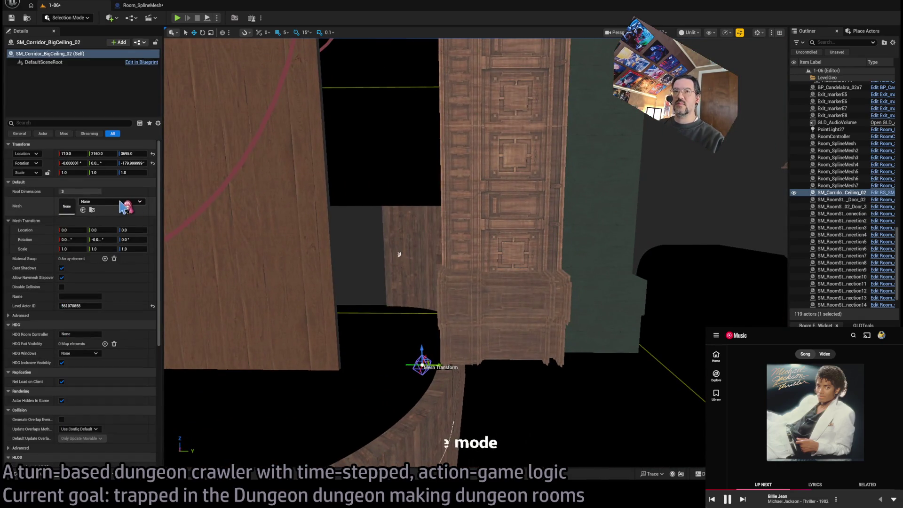
key(ctrl+space)
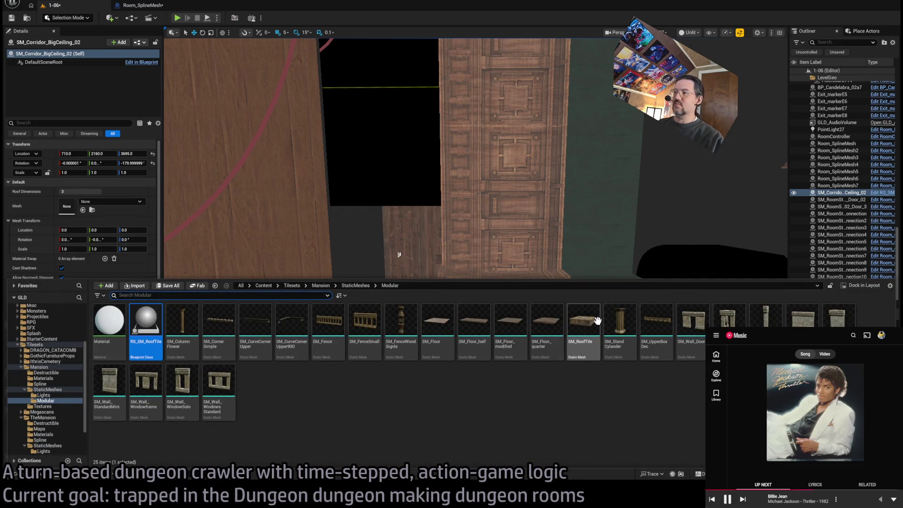
click(584, 325)
click(83, 210)
Step: Rotate the ceiling piece 90° upright and shift it to 650, 2140, 3695 against the doorway
key(f)
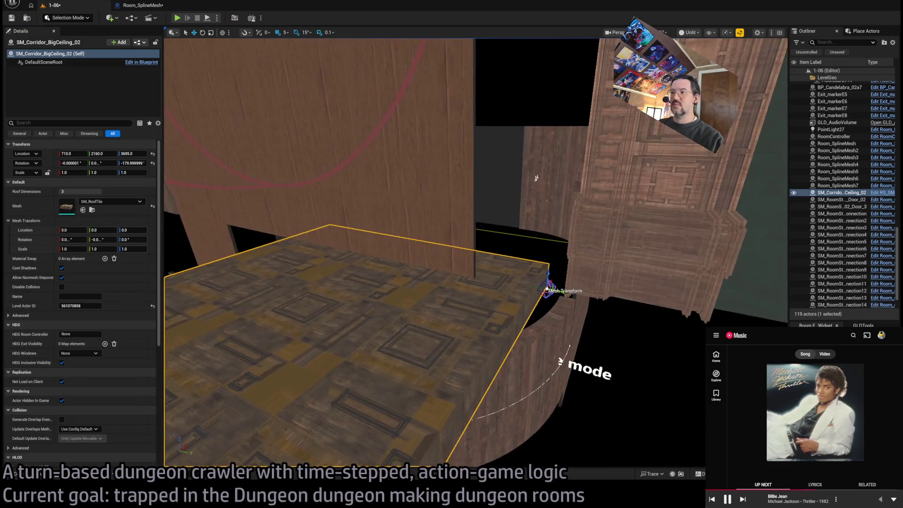
drag(522, 265, 525, 276)
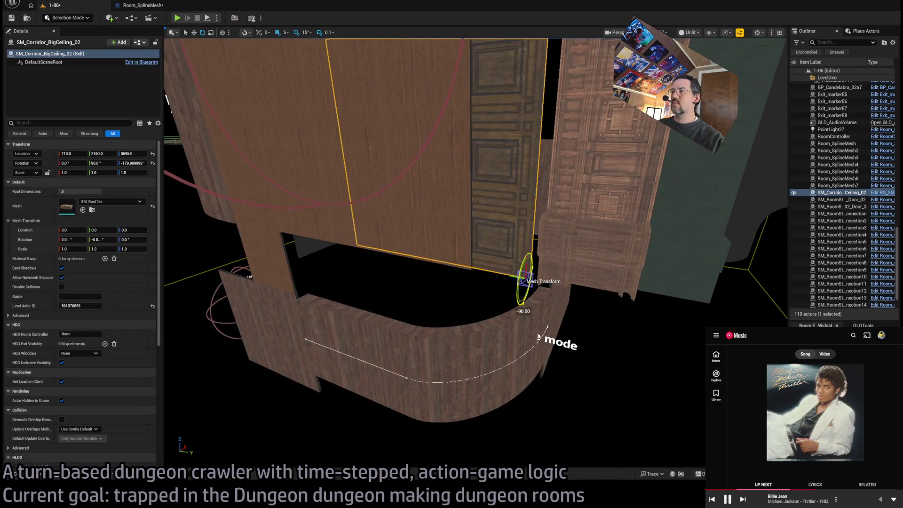
mouse_move(525, 185)
mouse_down()
mouse_move(506, 200)
mouse_move(523, 302)
mouse_move(567, 332)
mouse_move(341, 208)
mouse_move(475, 202)
mouse_move(485, 218)
mouse_move(404, 265)
mouse_move(435, 255)
mouse_up()
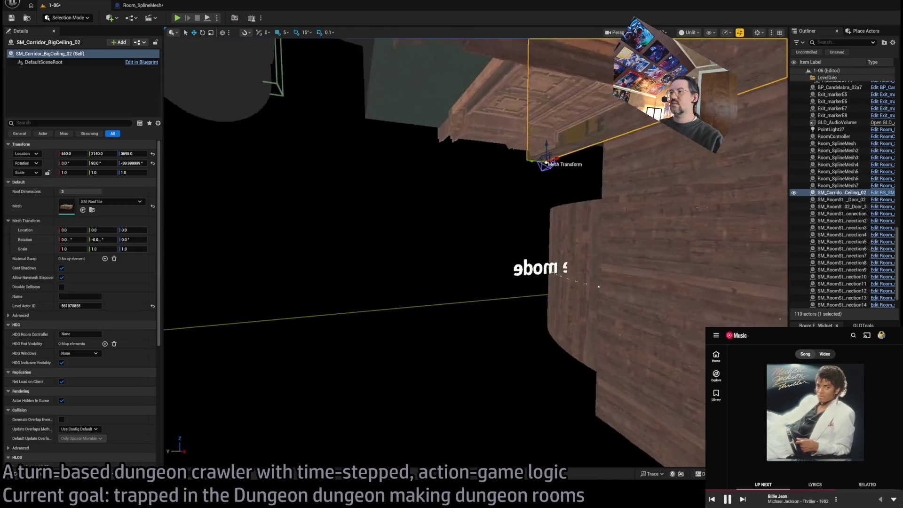
key(w)
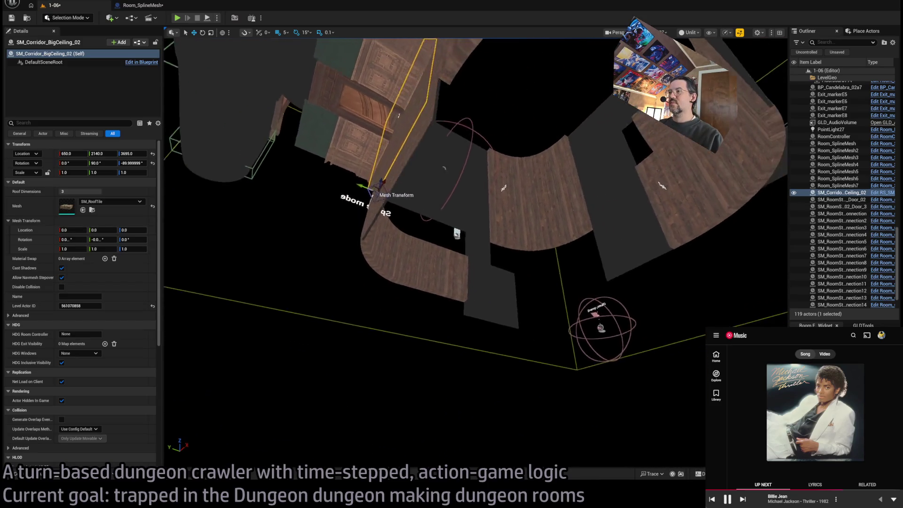
mouse_move(483, 81)
mouse_down()
mouse_move(491, 146)
mouse_move(461, 212)
mouse_move(454, 282)
mouse_up()
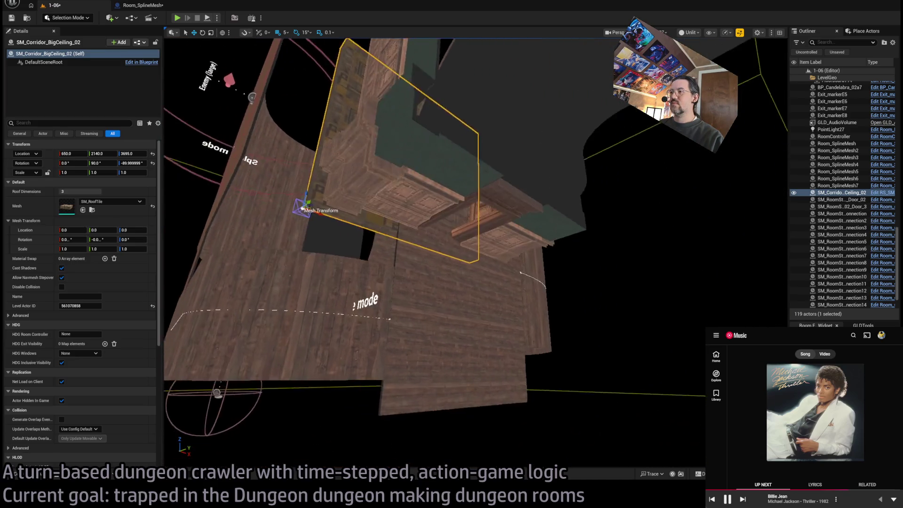
mouse_move(454, 282)
mouse_down()
mouse_move(444, 320)
mouse_move(409, 109)
mouse_up()
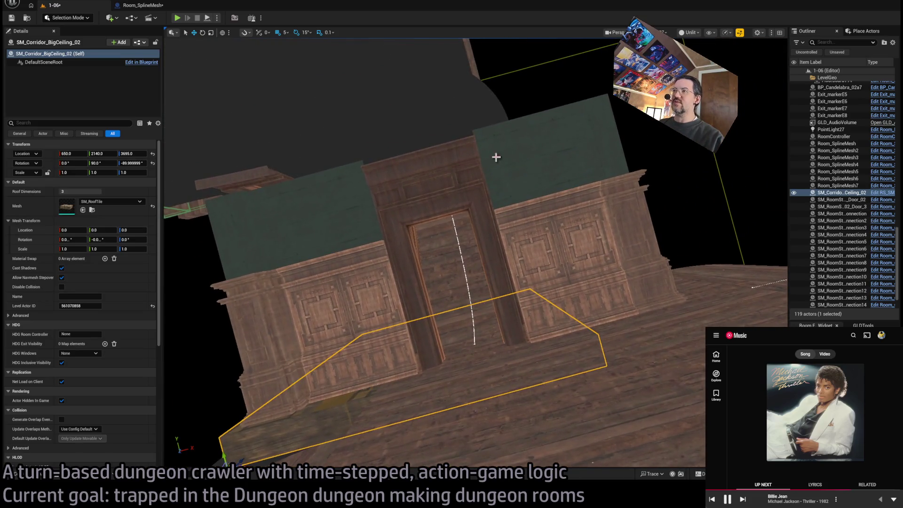
click(409, 108)
drag(450, 129, 398, 222)
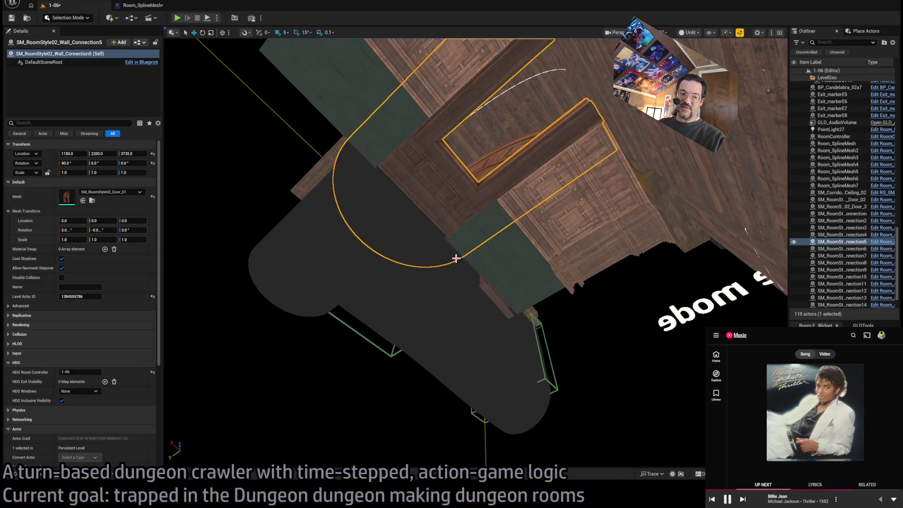
Step: Duplicate Spawn_marker3 onto the lower floor as an Enemy (small) marker at 500, 1305, 3415
mouse_move(459, 260)
mouse_down()
mouse_move(445, 311)
mouse_move(524, 246)
mouse_up()
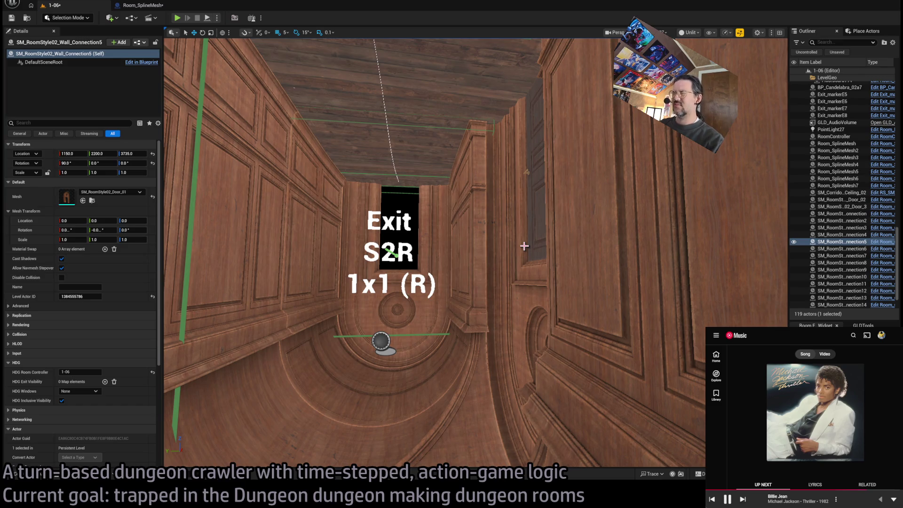
mouse_move(520, 273)
mouse_down()
mouse_move(556, 252)
mouse_move(536, 262)
mouse_move(536, 236)
mouse_move(541, 257)
mouse_up()
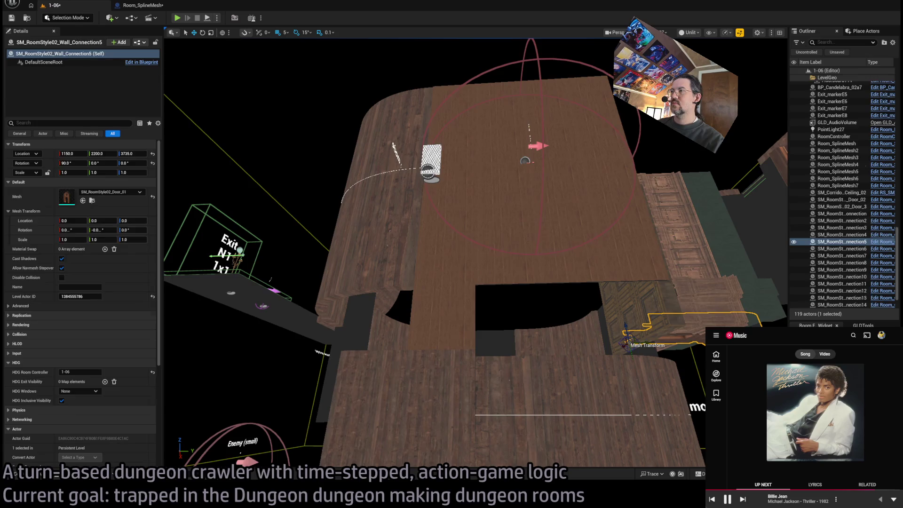
click(543, 208)
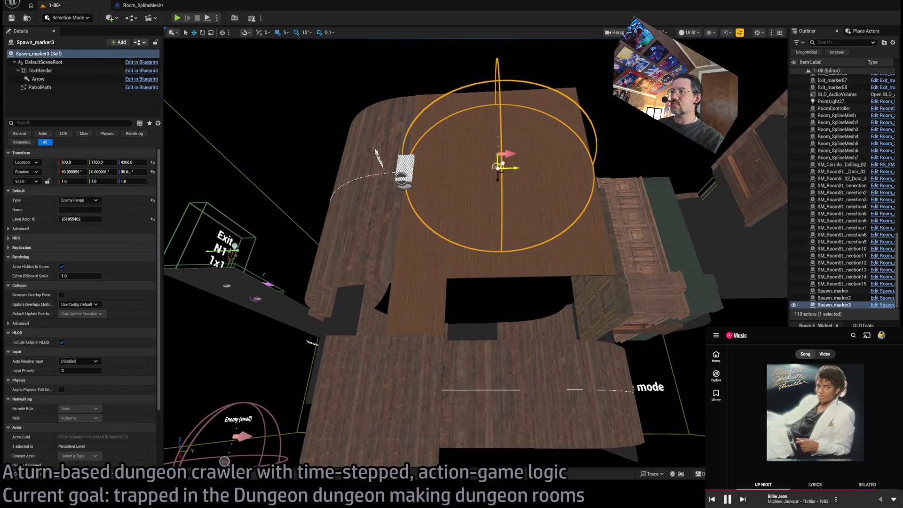
alt+drag(499, 167, 393, 388)
scroll(475, 252, down, 5)
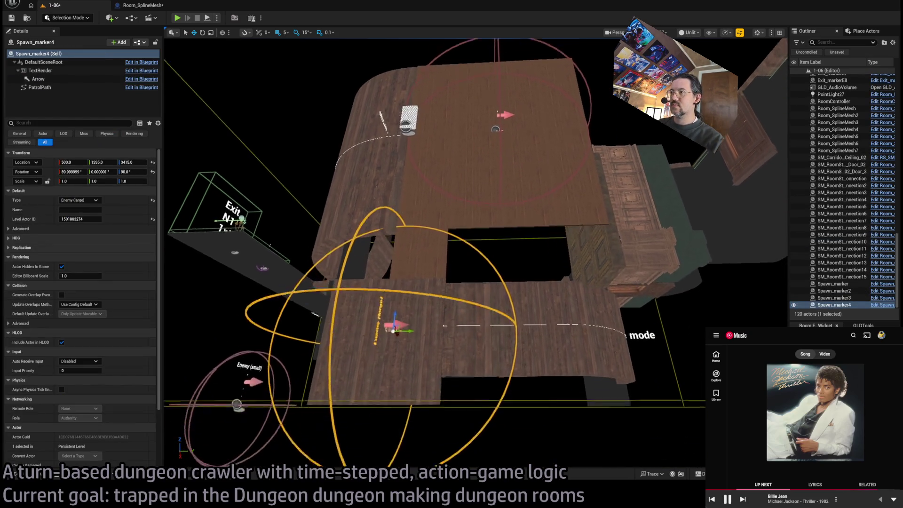
scroll(456, 342, down, 5)
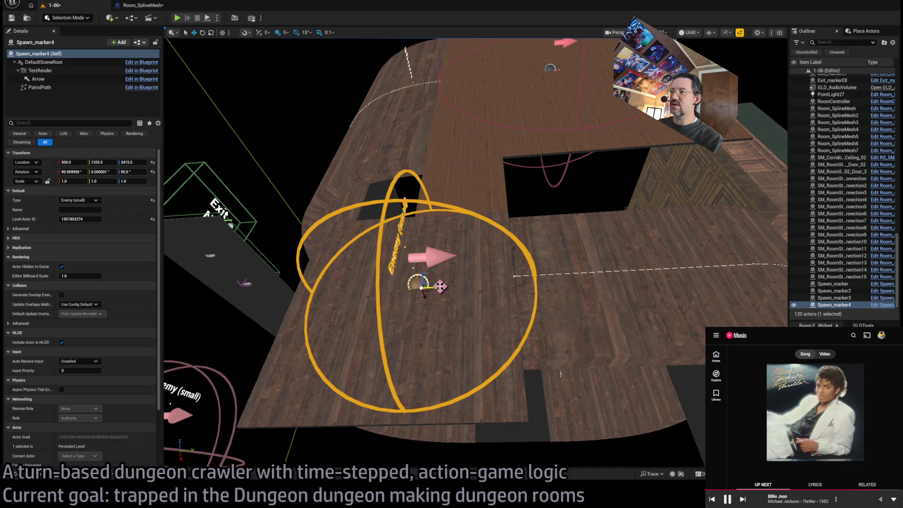
drag(439, 286, 421, 286)
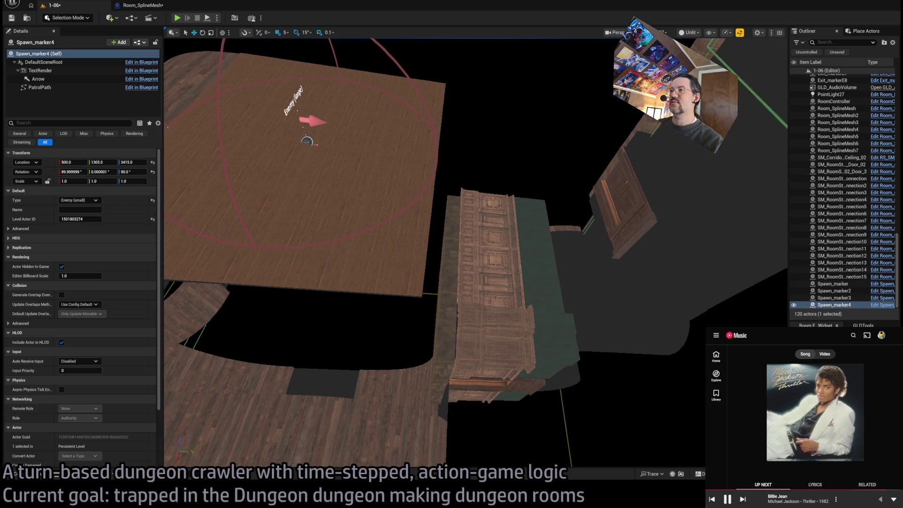
click(541, 297)
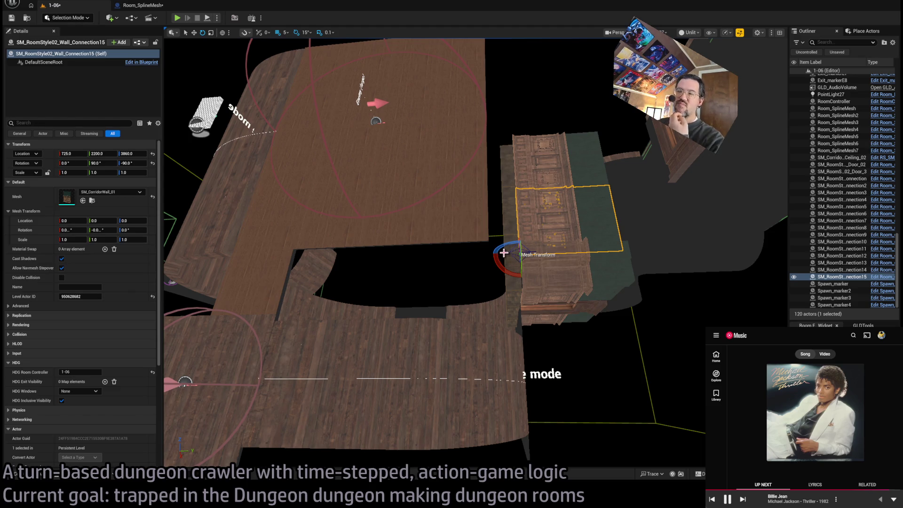
Step: Select pieces in the room, then open the Content Drawer to the Mansion tileset's static meshes
click(42, 479)
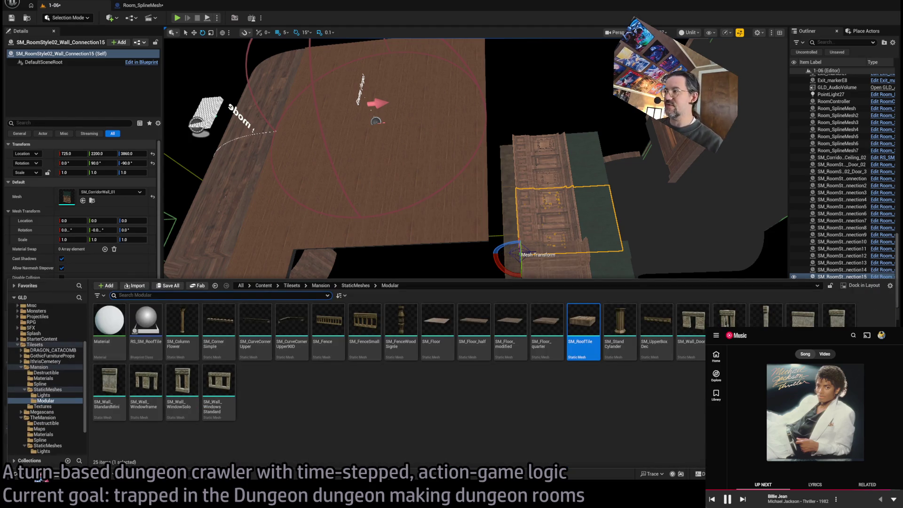
click(659, 173)
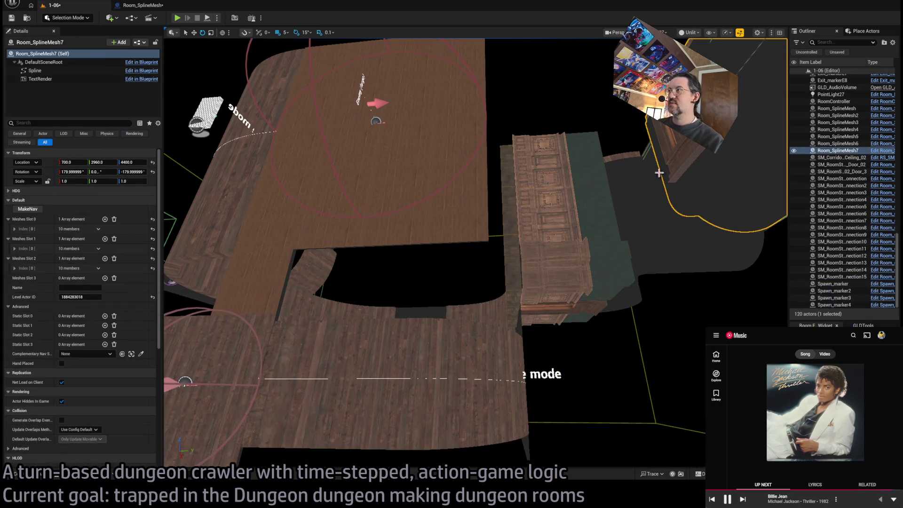
click(41, 478)
click(286, 235)
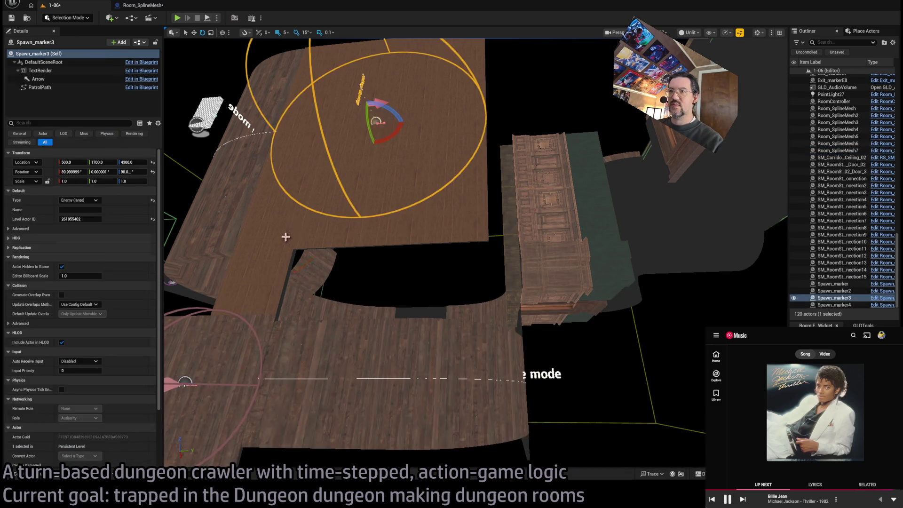
click(24, 471)
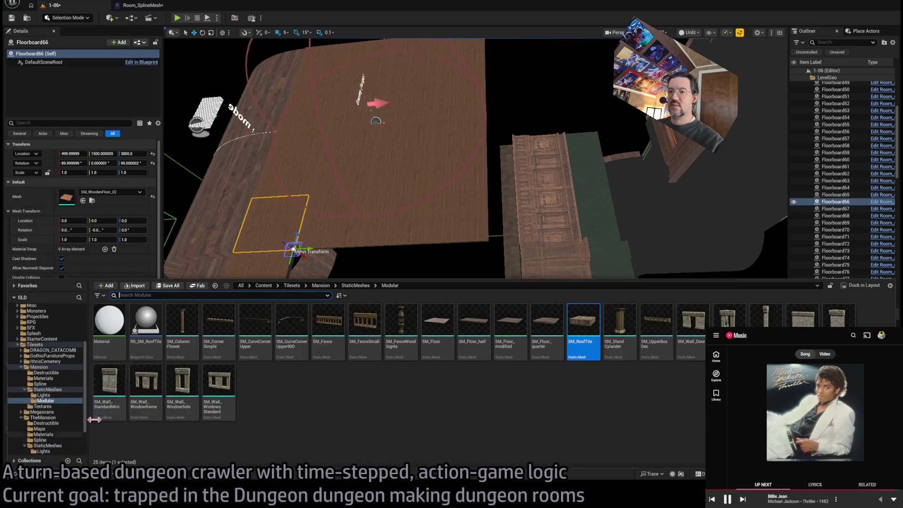
click(47, 389)
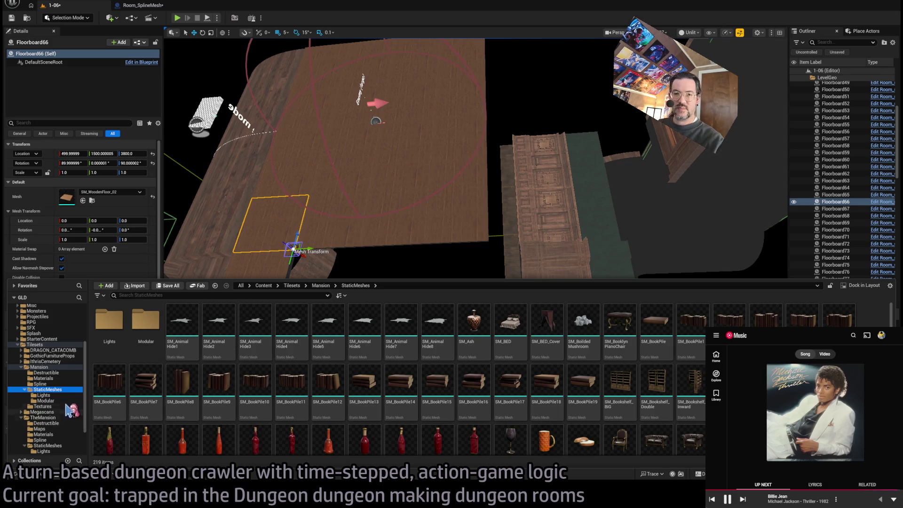
scroll(61, 398, down, 3)
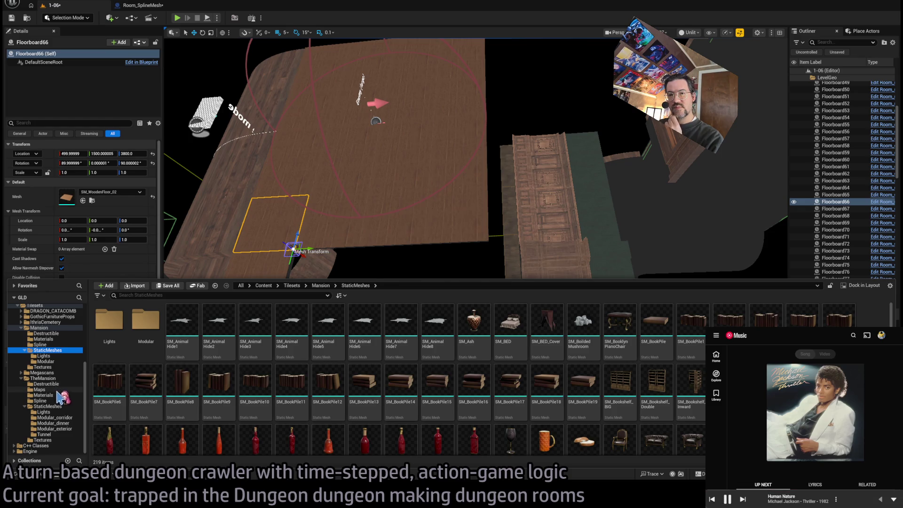
scroll(60, 398, up, 1)
Step: Open TheMansion's Modular_corridor folder and drag an SM_CorridorWall_Door frame into the level
click(61, 418)
scroll(61, 419, down, 1)
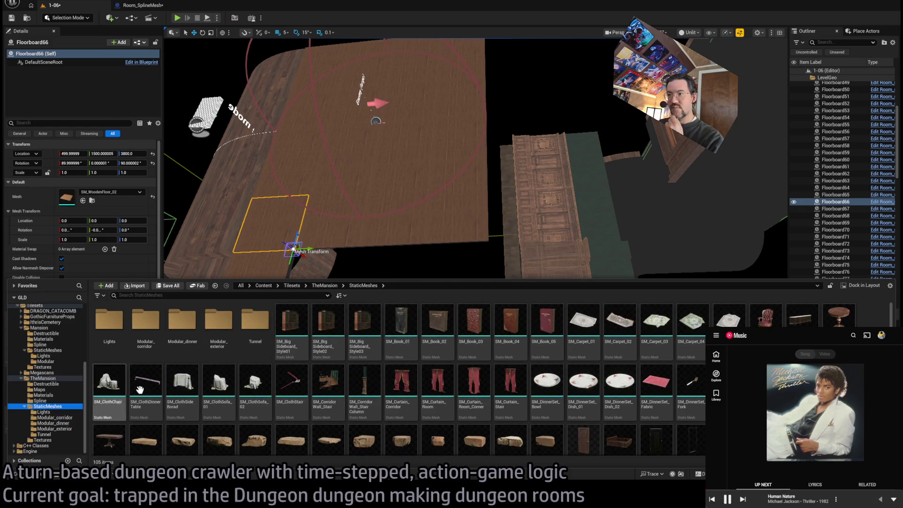
scroll(379, 381, down, 5)
scroll(512, 392, down, 2)
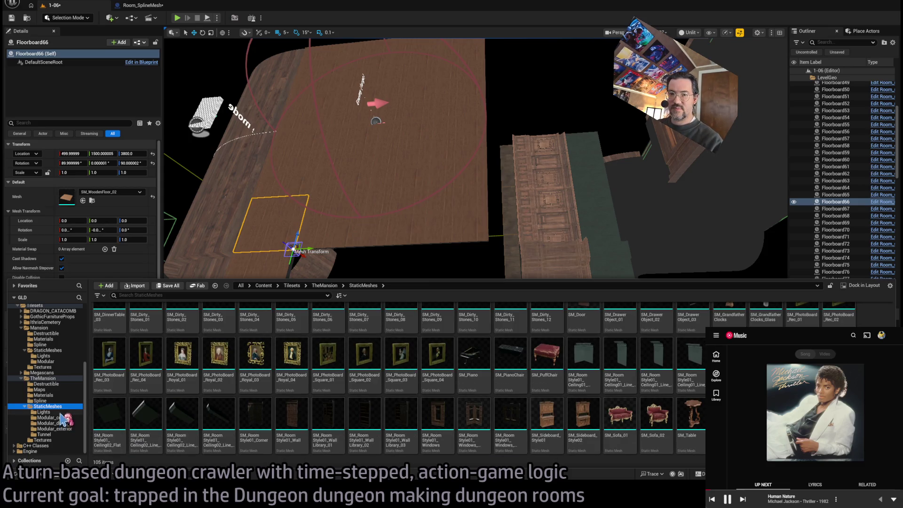
click(64, 412)
click(65, 418)
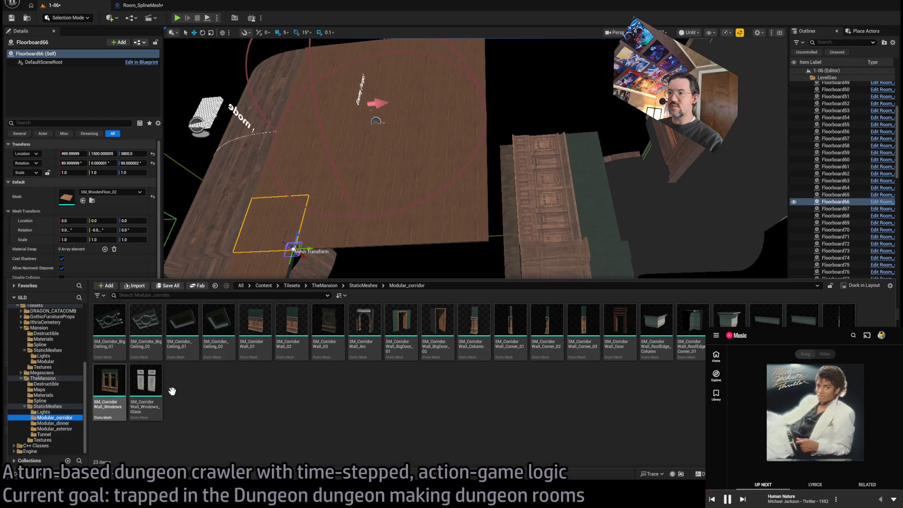
mouse_move(620, 325)
mouse_down()
mouse_move(339, 237)
mouse_move(336, 268)
mouse_move(289, 236)
mouse_move(283, 213)
mouse_up()
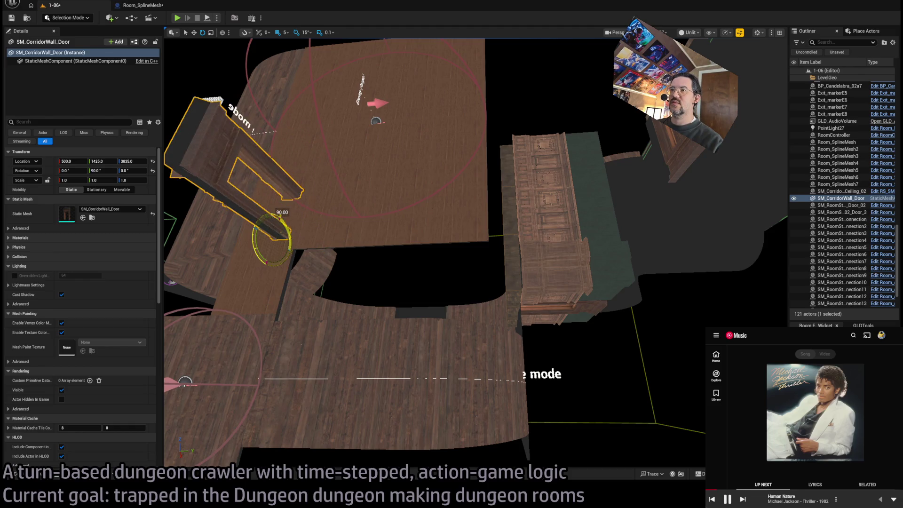
Step: Stand the door frame upright at 500, 1500, 3775 with rotation -90, 0, -90, framing the doorway
drag(284, 252, 270, 221)
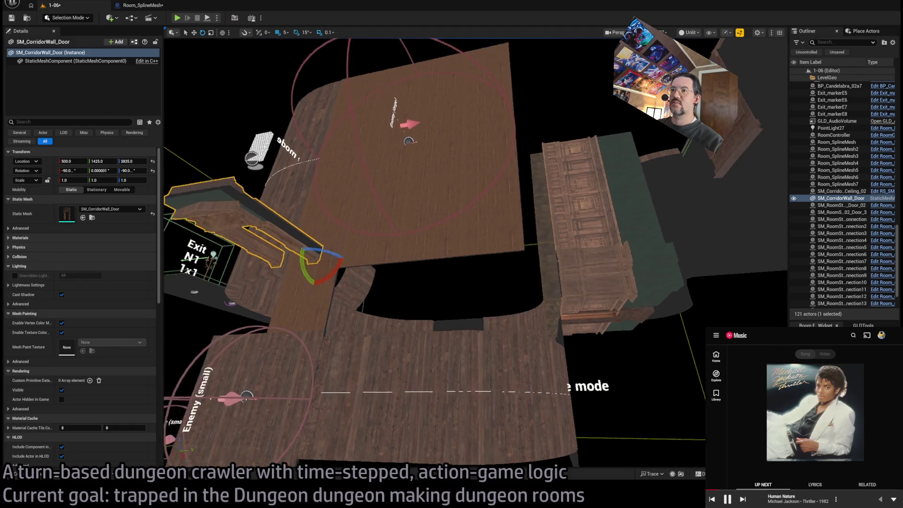
key(w)
drag(404, 287, 428, 307)
key(f)
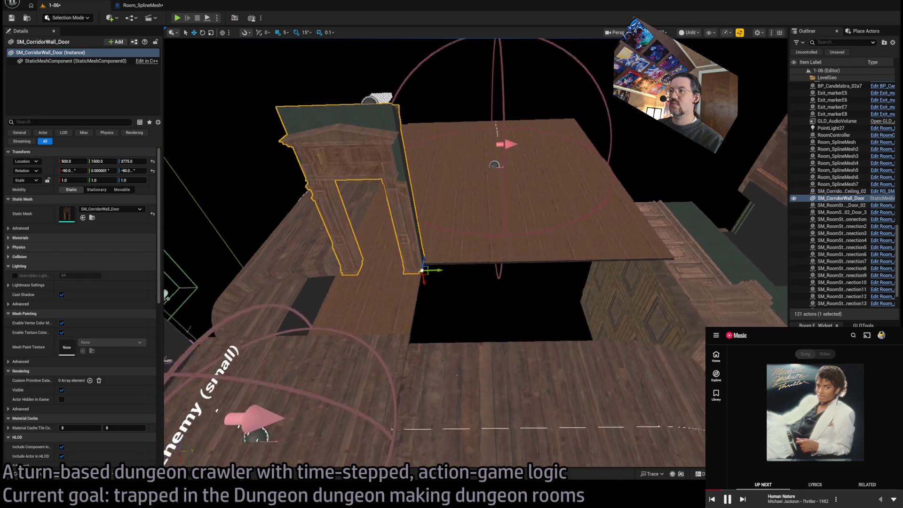
Step: Fly around the door frame to the panelled SM_RoomStyle02_Wall_Connection15 piece and select it
key(d)
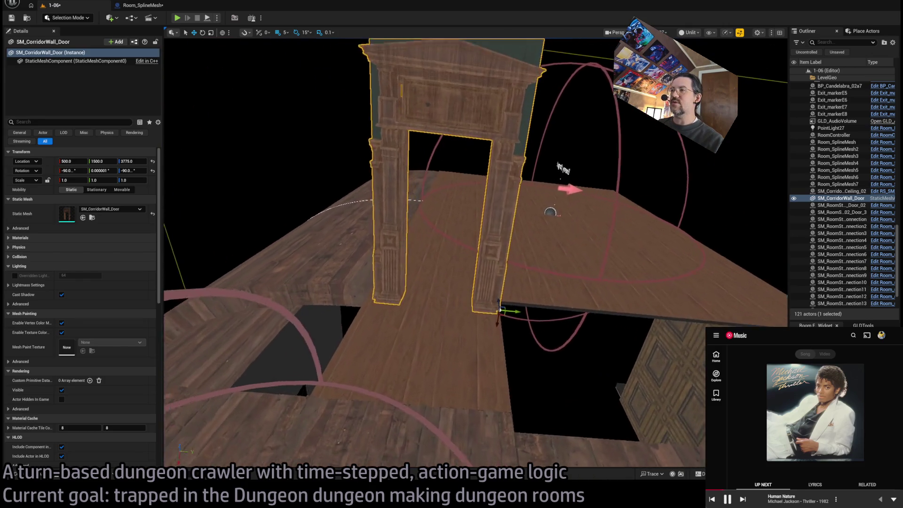
key(d)
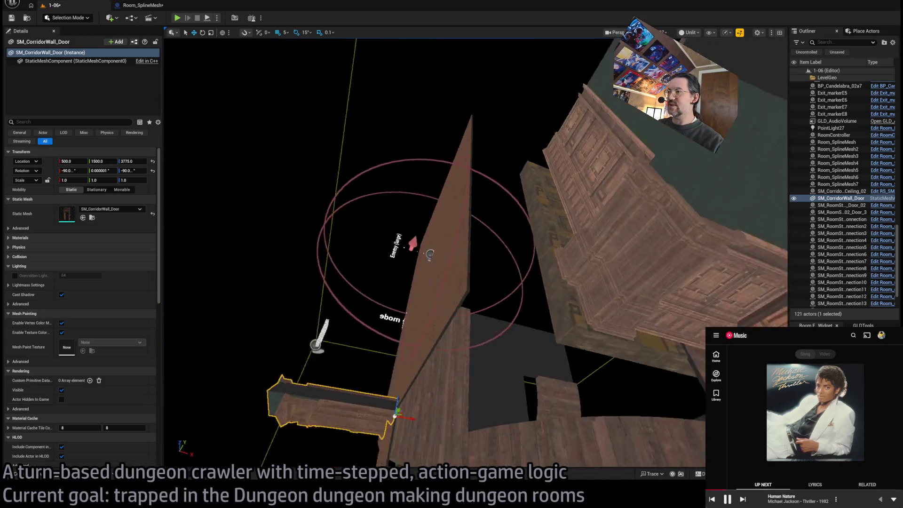
key(w)
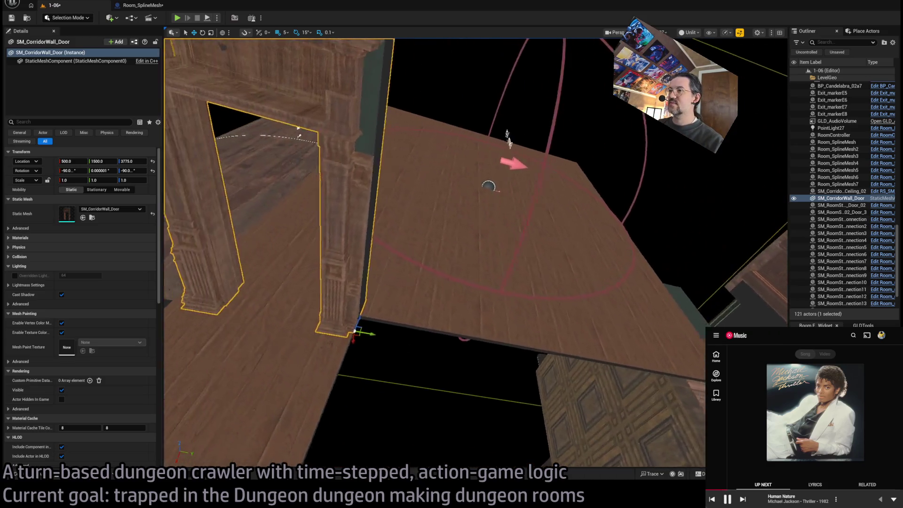
key(s)
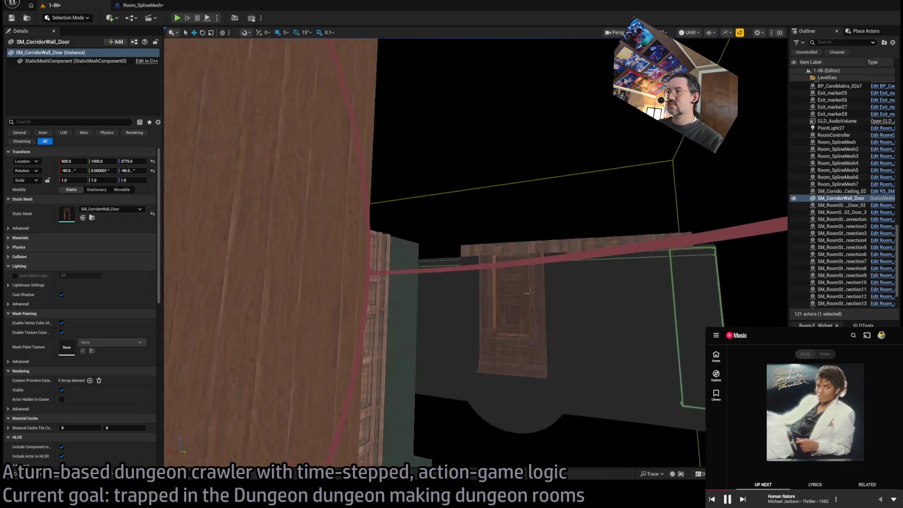
key(w)
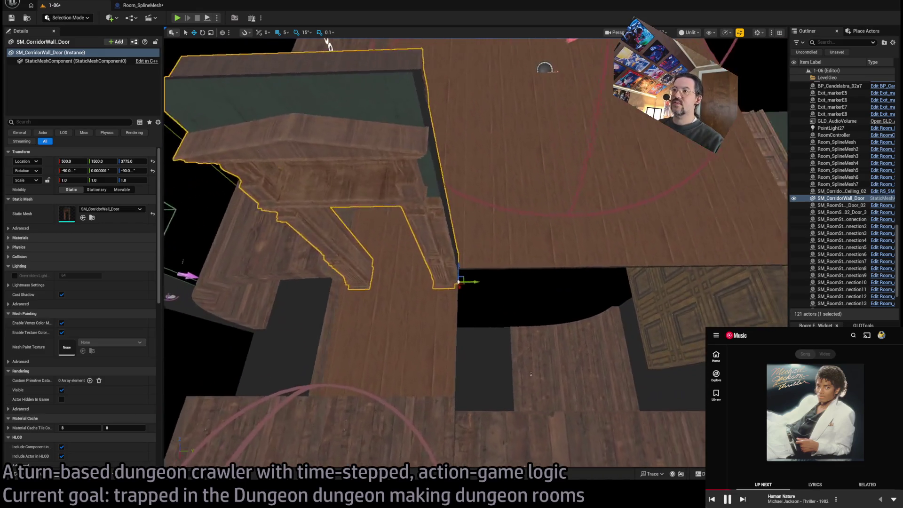
key(d)
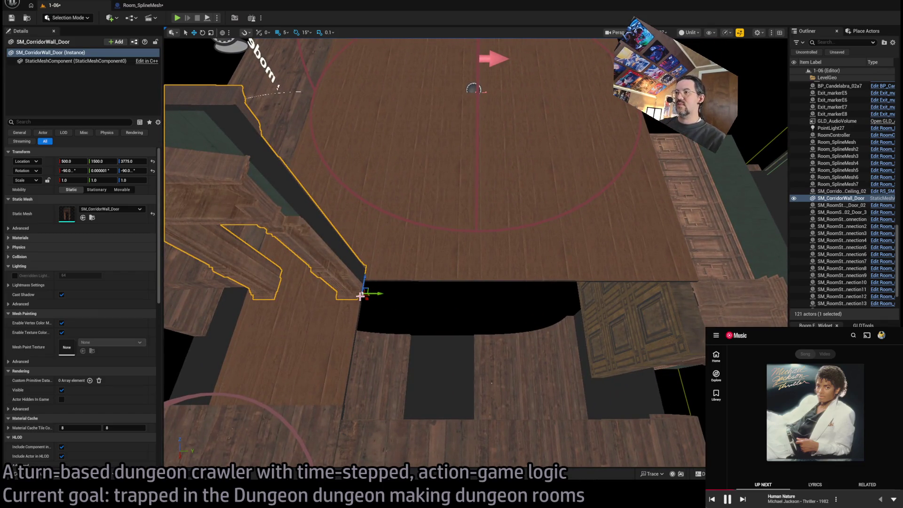
key(d)
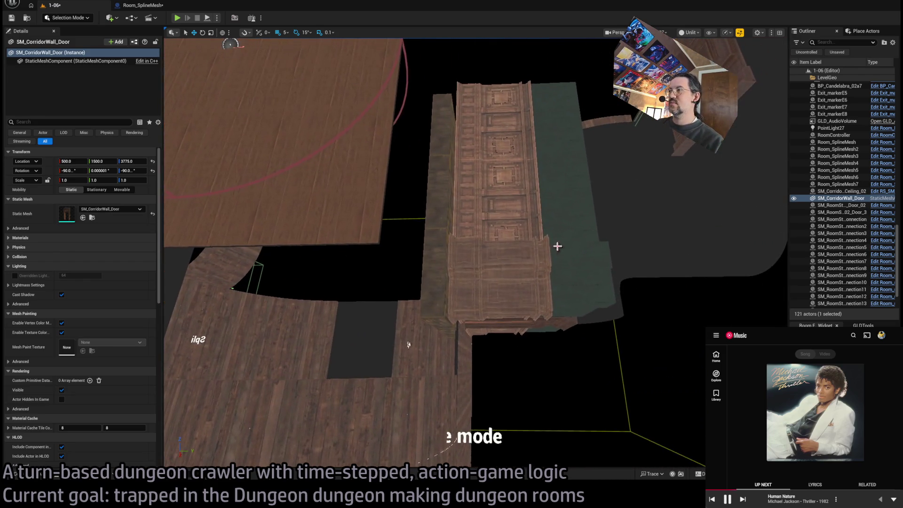
click(557, 244)
Step: Fly the camera below the floor slab to the corridor gap and reopen the Modular_corridor library
key(a)
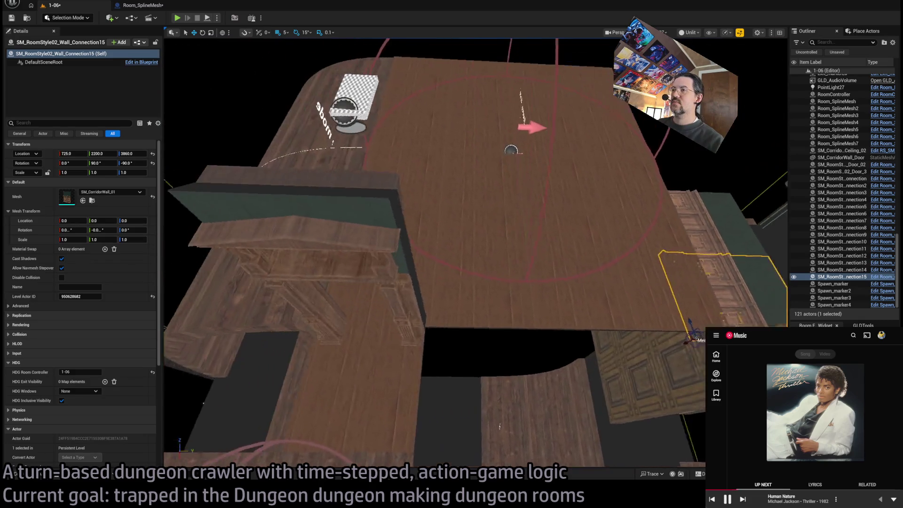
key(s)
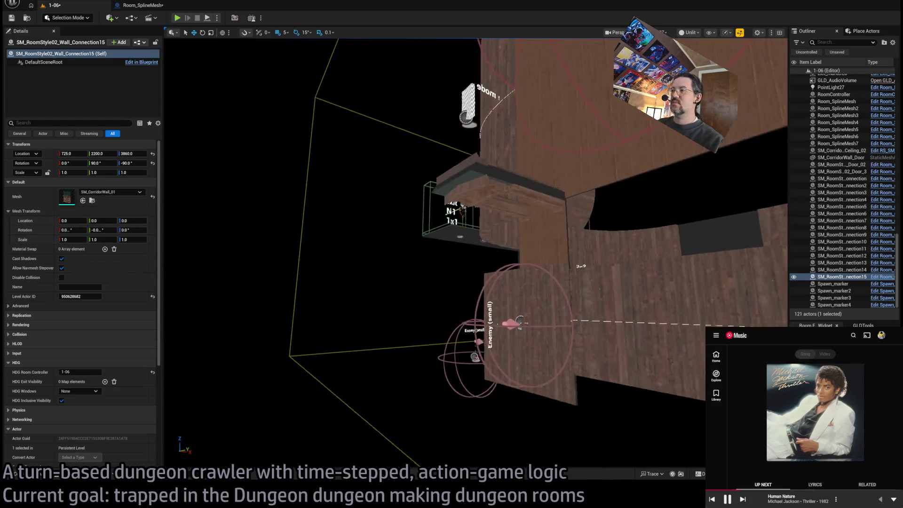
key(q)
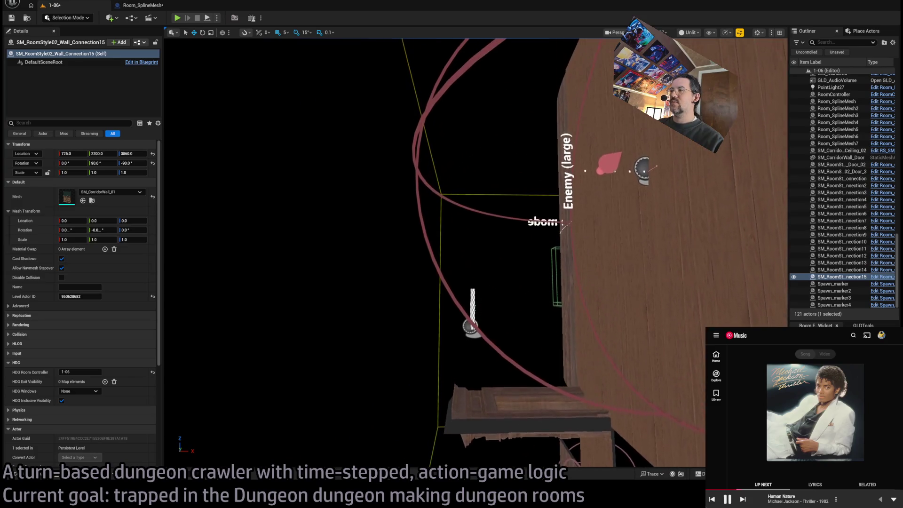
key(a)
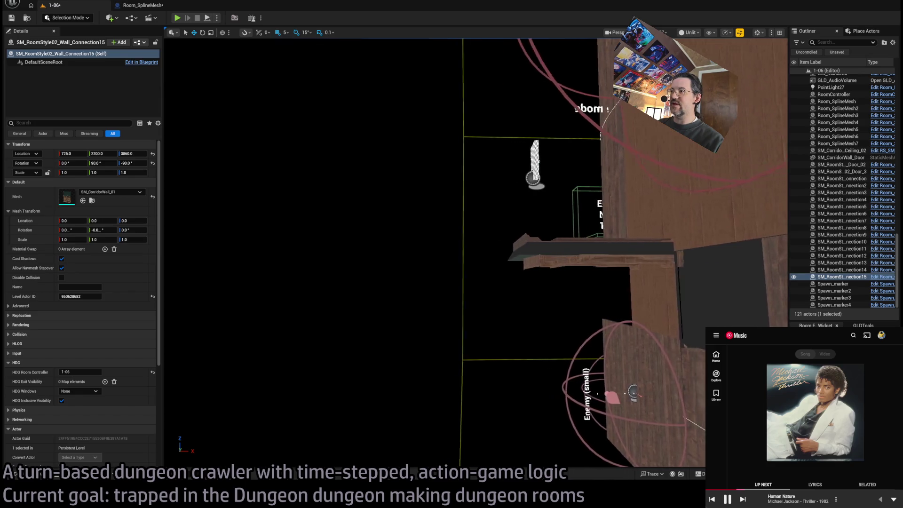
key(d)
key(w)
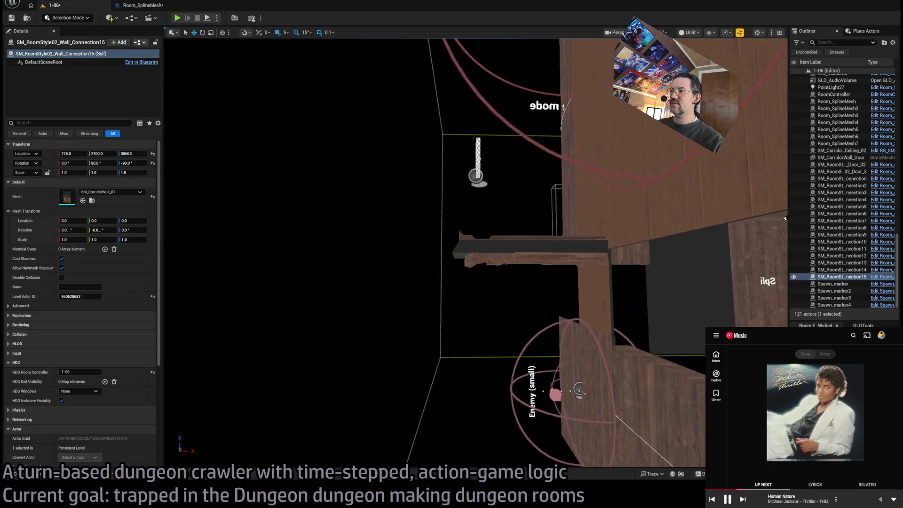
key(s)
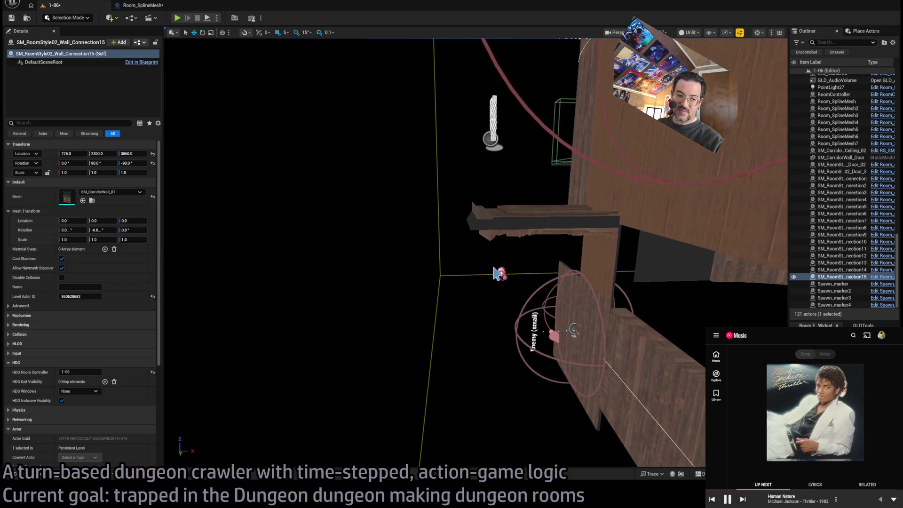
click(16, 476)
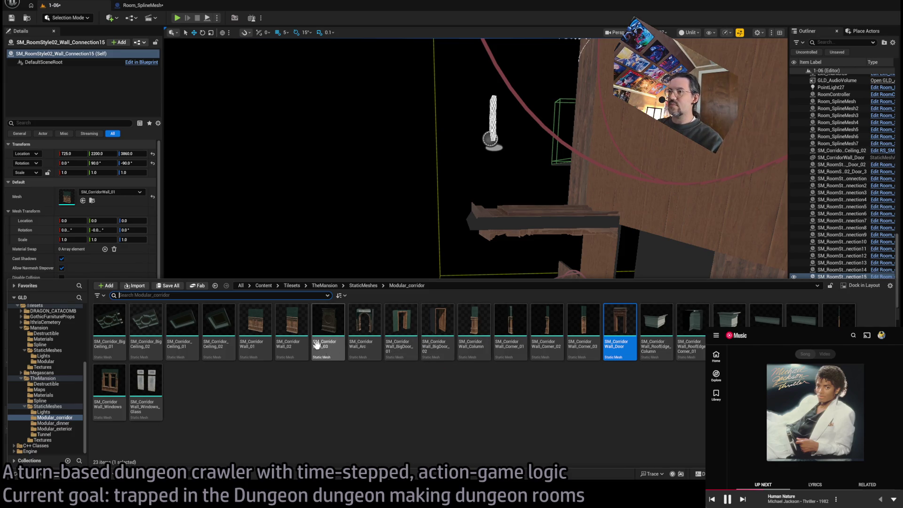
Step: Place an SM_CorridorWall_01 piece in the level and select it on its own
mouse_move(256, 325)
mouse_down()
mouse_move(642, 210)
mouse_move(642, 220)
mouse_up()
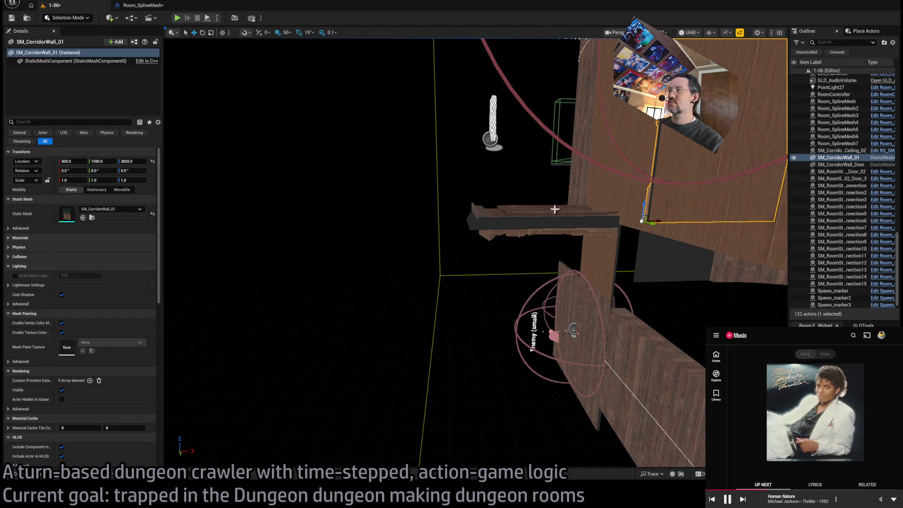
key(Escape)
click(45, 477)
key(ctrl+space)
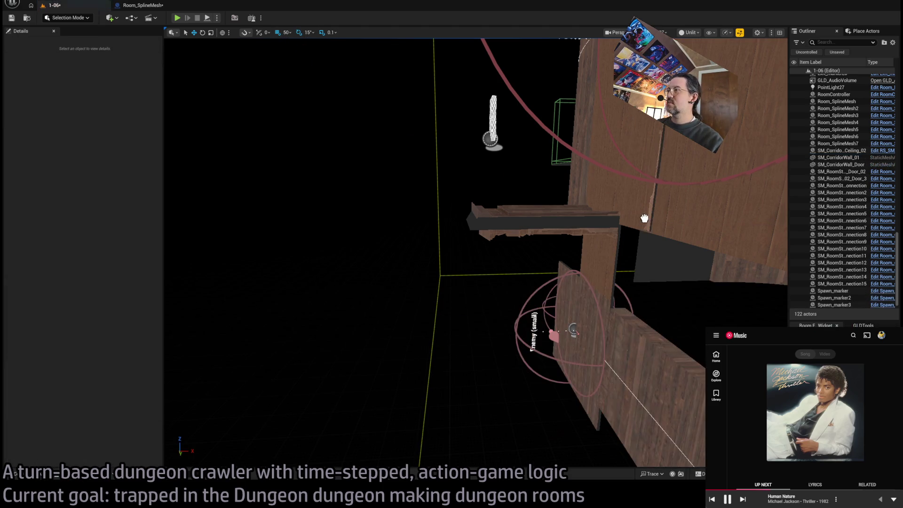
click(645, 219)
ctrl+click(567, 226)
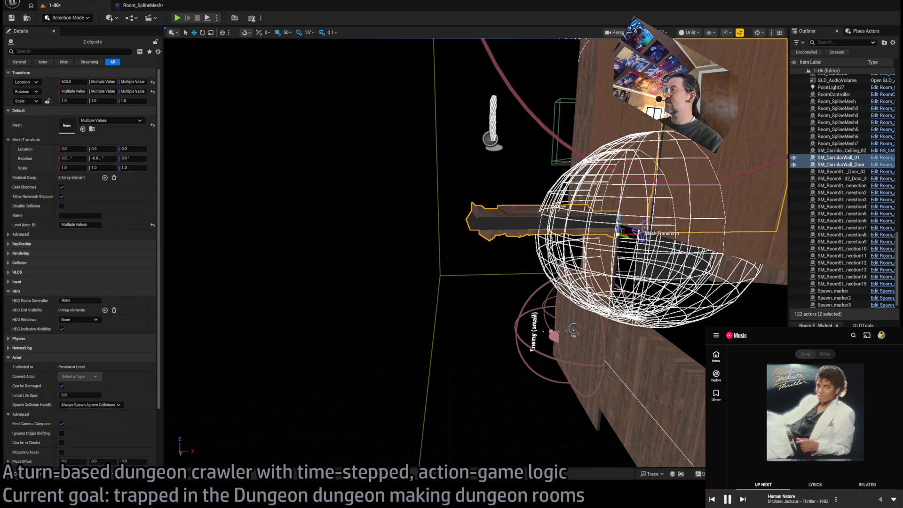
click(655, 224)
Step: Rotate the wall flat, shift it 100 units on Y, and Alt-drag a copy alongside at height 3800
drag(655, 224, 663, 225)
key(f)
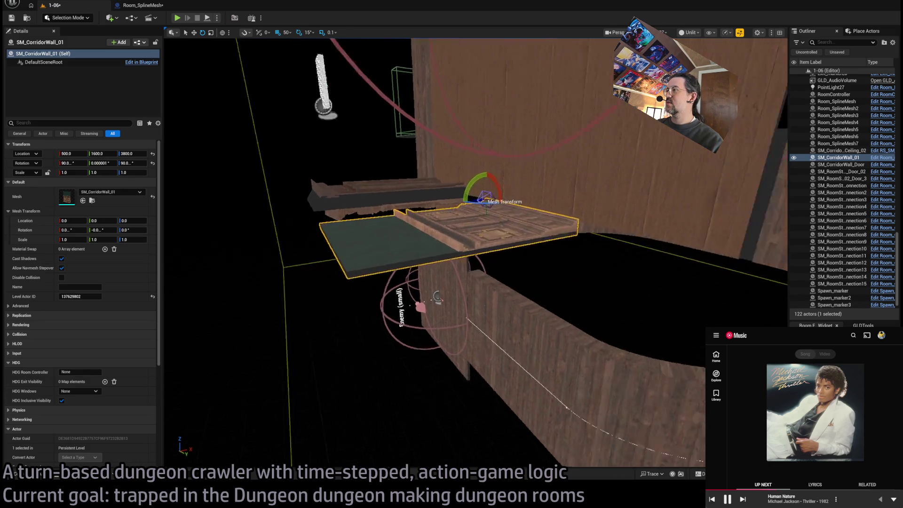
drag(493, 254, 447, 253)
mouse_move(535, 244)
mouse_down()
mouse_move(535, 320)
mouse_move(551, 256)
mouse_up()
mouse_move(457, 318)
alt+mouse_down()
mouse_move(583, 319)
mouse_move(504, 196)
alt+mouse_up()
mouse_move(467, 314)
mouse_down()
mouse_move(498, 314)
mouse_move(478, 314)
mouse_up()
key(ctrl+space)
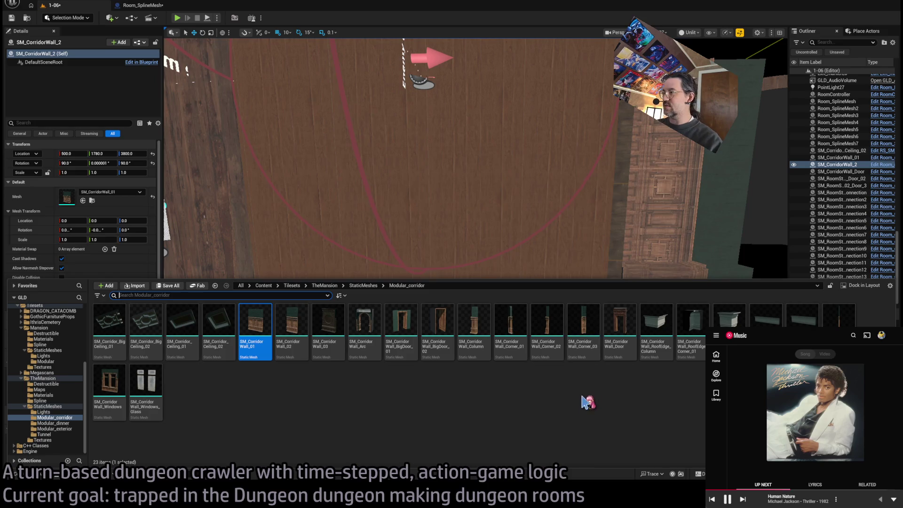
Step: Assign the SM_CorridorWall_Corner_01 mesh to the copy and rotate it -90° upright
click(515, 333)
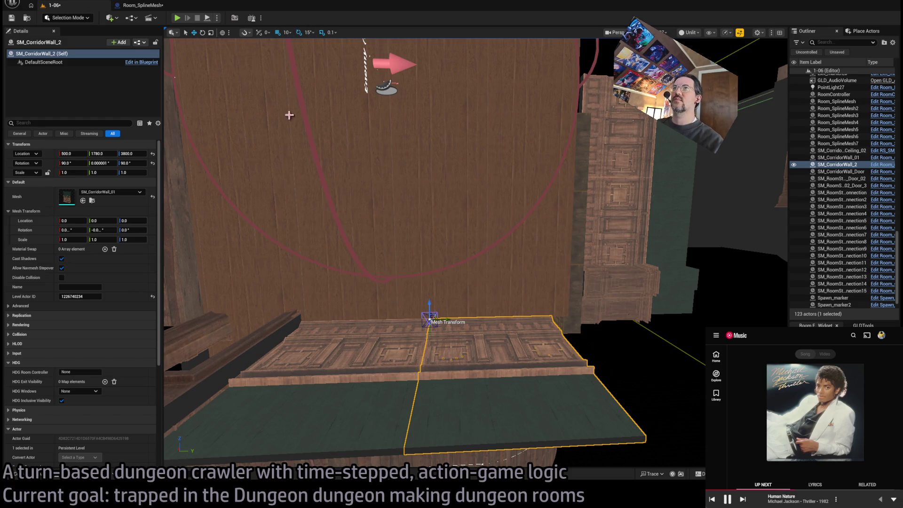
scroll(337, 152, down, 5)
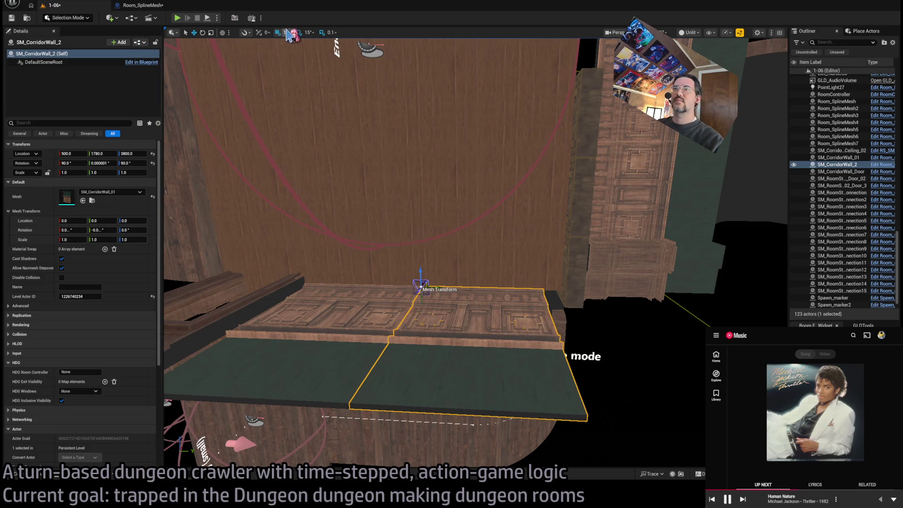
click(83, 201)
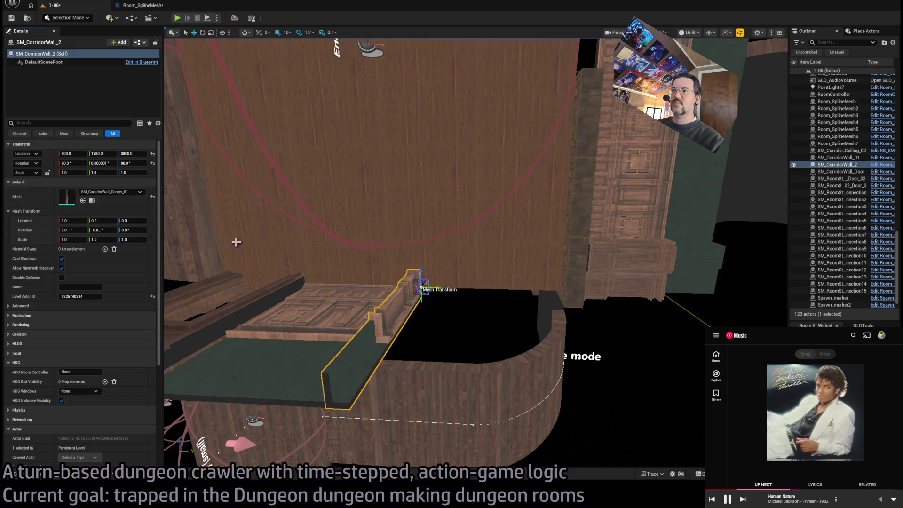
mouse_move(441, 281)
mouse_down()
mouse_move(420, 286)
mouse_move(570, 293)
mouse_move(557, 292)
mouse_up()
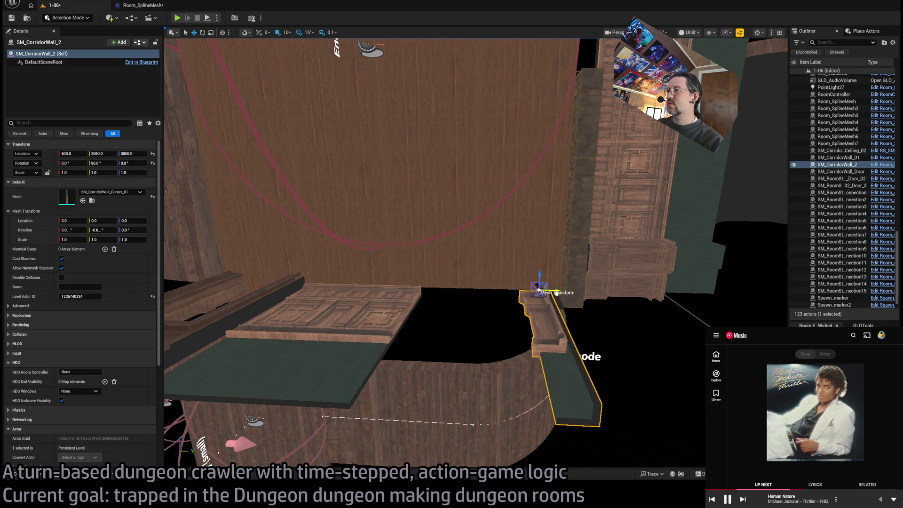
Step: Swap the piece's mesh to SM_CorridorWall_Corner_03, at 500, 2090, 3800 rotated 0, 90, 0
click(50, 479)
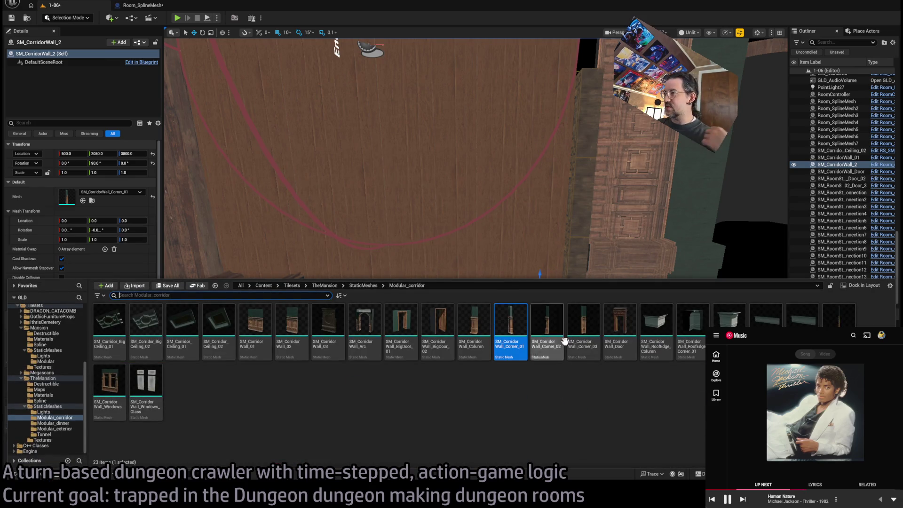
key(f)
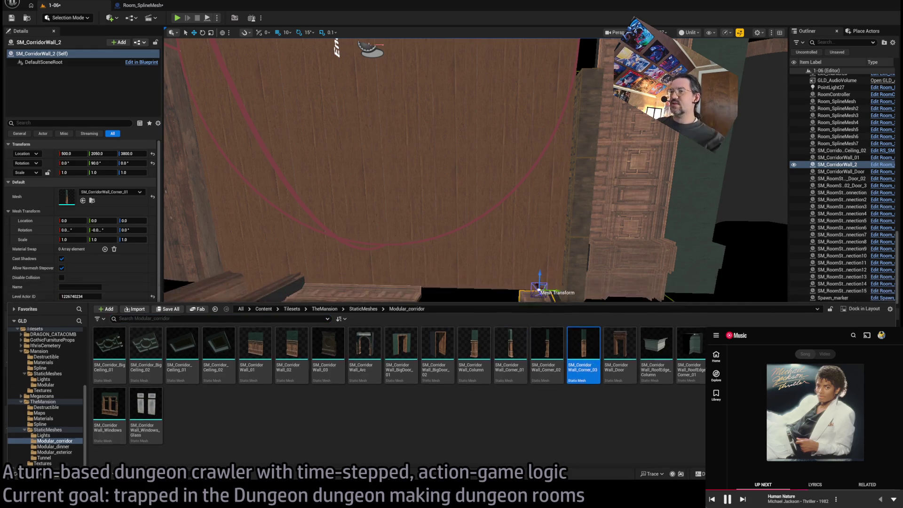
click(107, 213)
drag(87, 206, 87, 206)
key(f)
key(e)
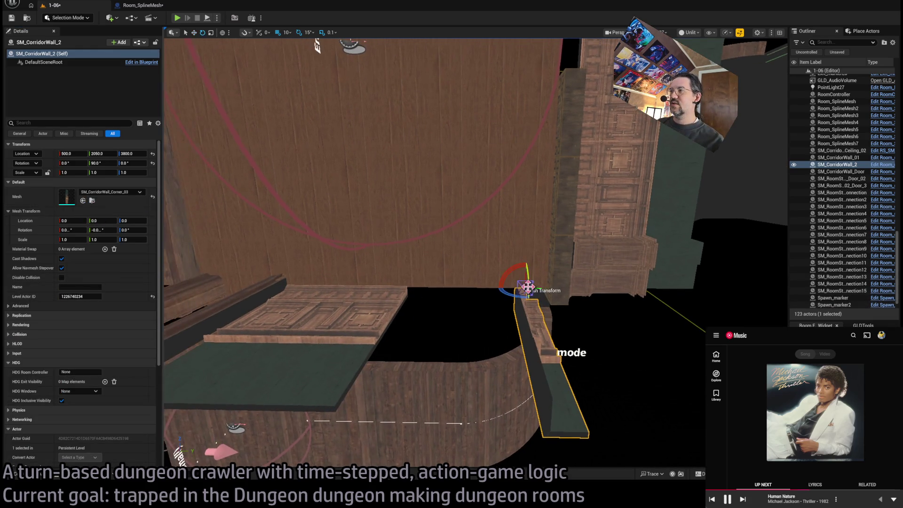